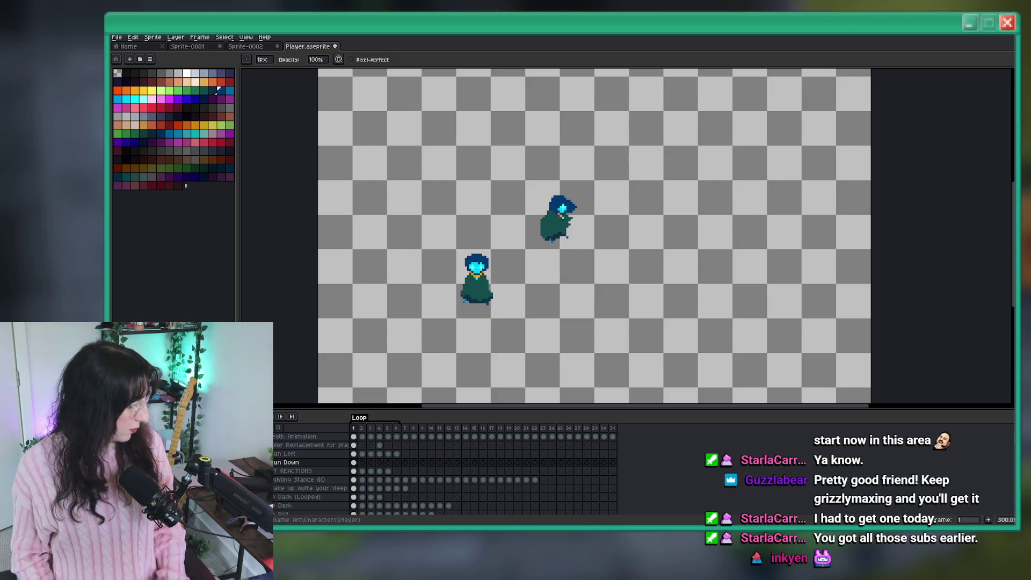
# Paint dark blue over the hair's left edge and the face's top row
pyautogui.scroll(5, 526, 268)
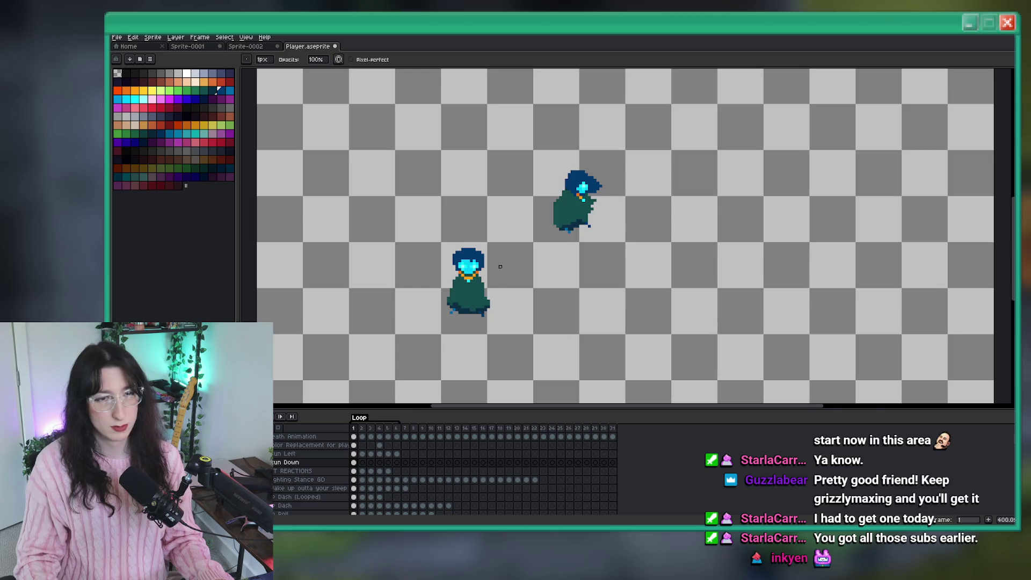
pyautogui.press('i')
pyautogui.scroll(-3, 525, 268)
pyautogui.scroll(3, 542, 218)
pyautogui.press('m')
pyautogui.scroll(4, 542, 218)
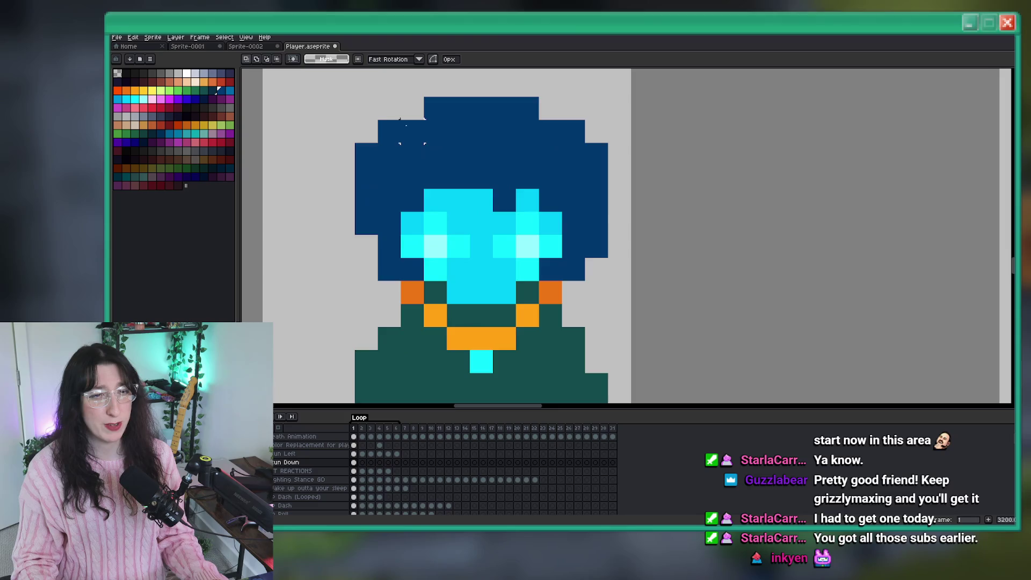
pyautogui.press('i')
pyautogui.scroll(-6, 444, 144)
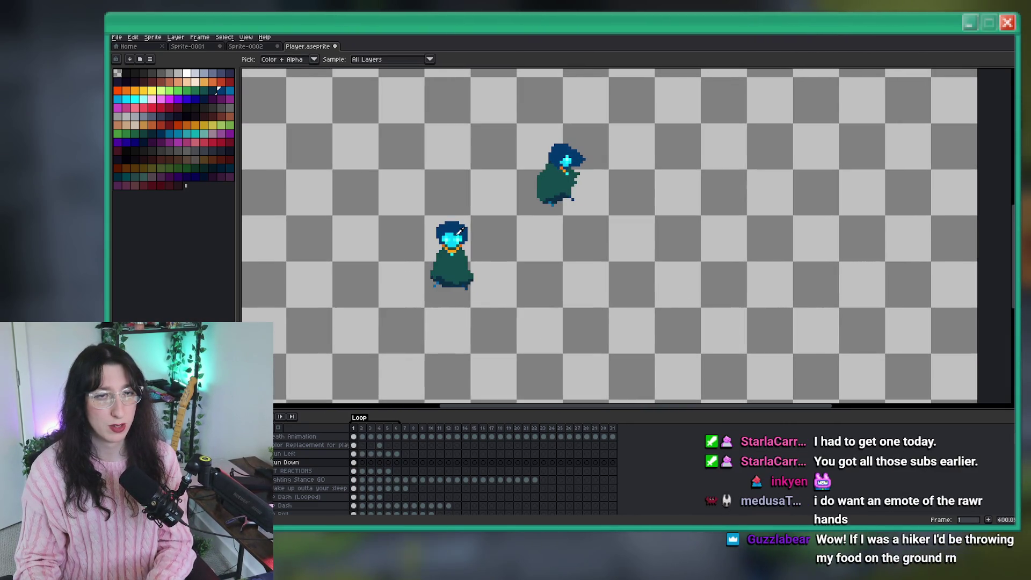
pyautogui.scroll(5, 442, 230)
pyautogui.scroll(3, 442, 231)
pyautogui.press('b')
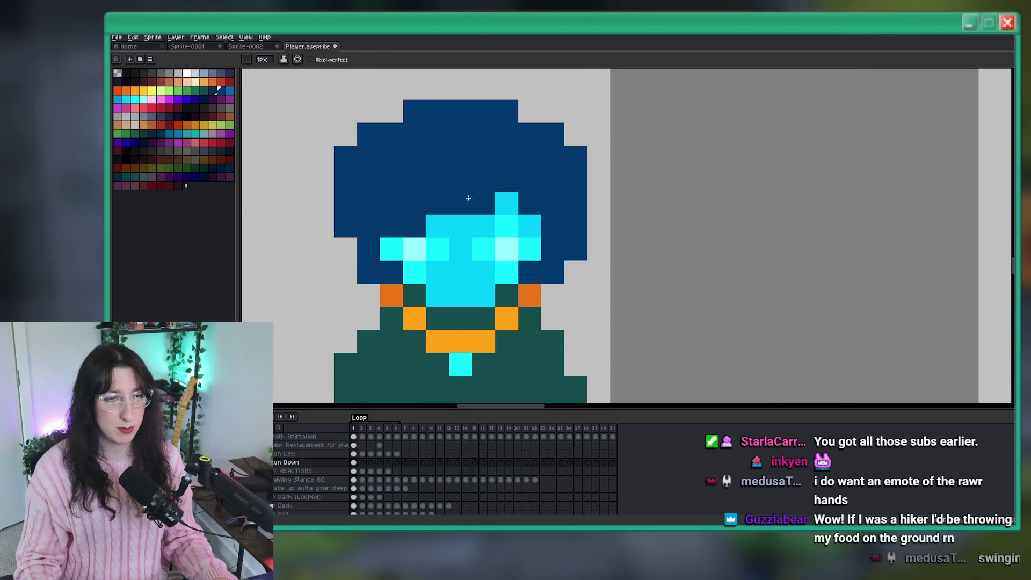
pyautogui.moveTo(345, 296); pyautogui.dragTo(346, 271)
pyautogui.click(345, 248)
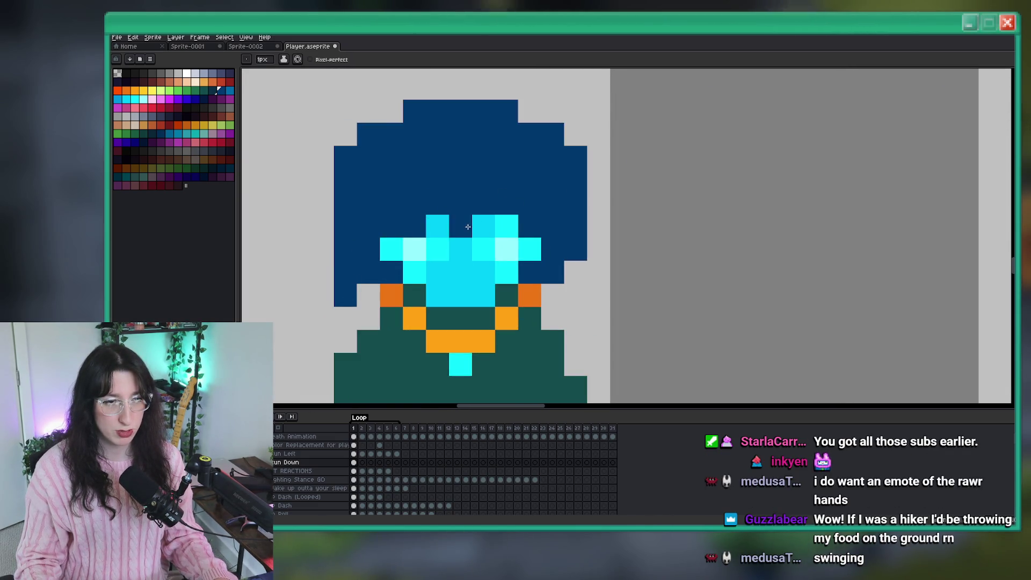
# Extend the dark blue hood down over the face, covering both eyes
pyautogui.moveTo(437, 226); pyautogui.dragTo(507, 226)
pyautogui.moveTo(414, 249); pyautogui.dragTo(390, 247)
pyautogui.moveTo(482, 242); pyautogui.dragTo(552, 253)
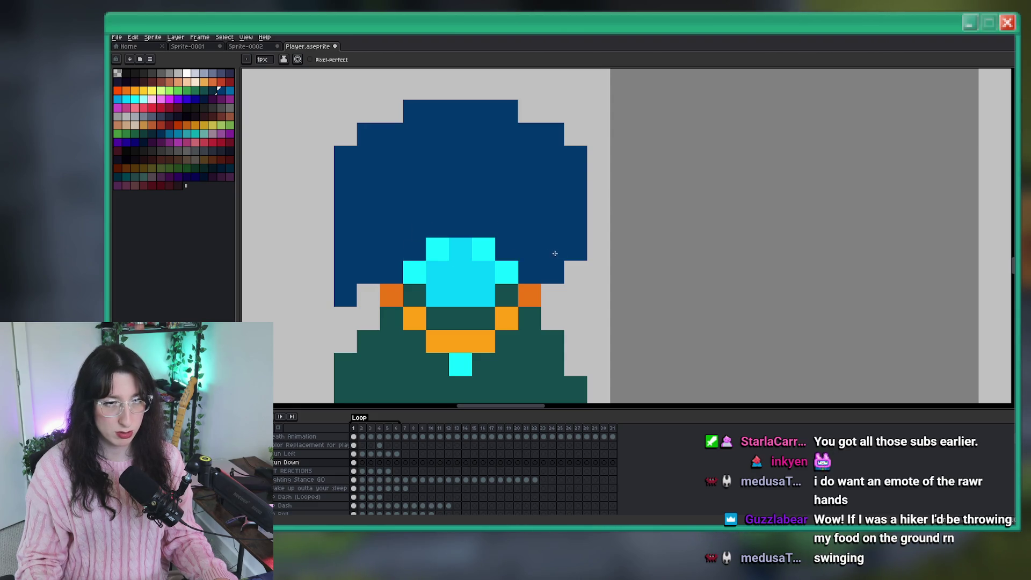
pyautogui.scroll(-4, 552, 253)
pyautogui.scroll(3, 546, 256)
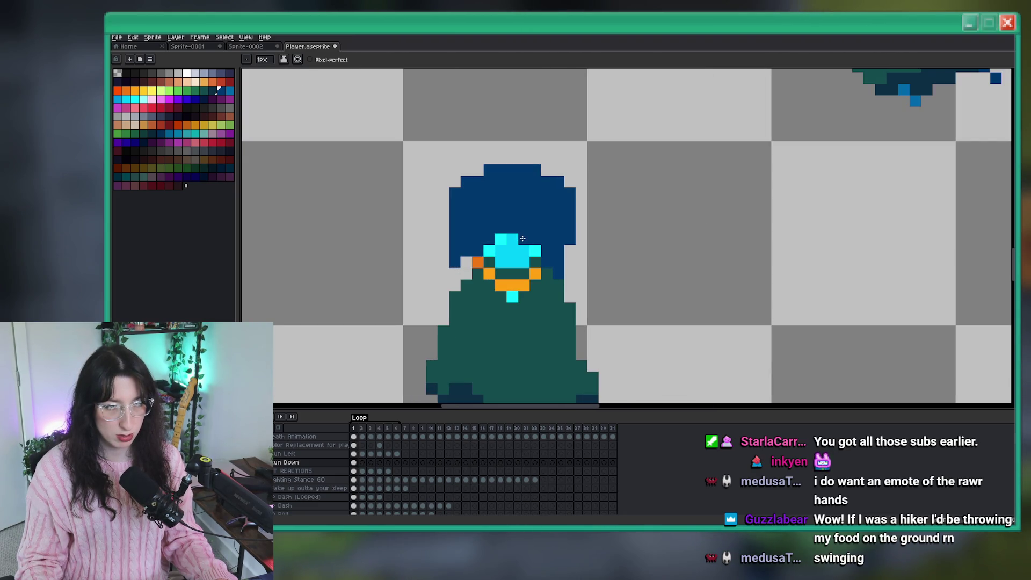
pyautogui.scroll(-1, 499, 235)
# Add an orange pixel at the face's left side and a dark blue pixel left of the hair
pyautogui.click(484, 248)
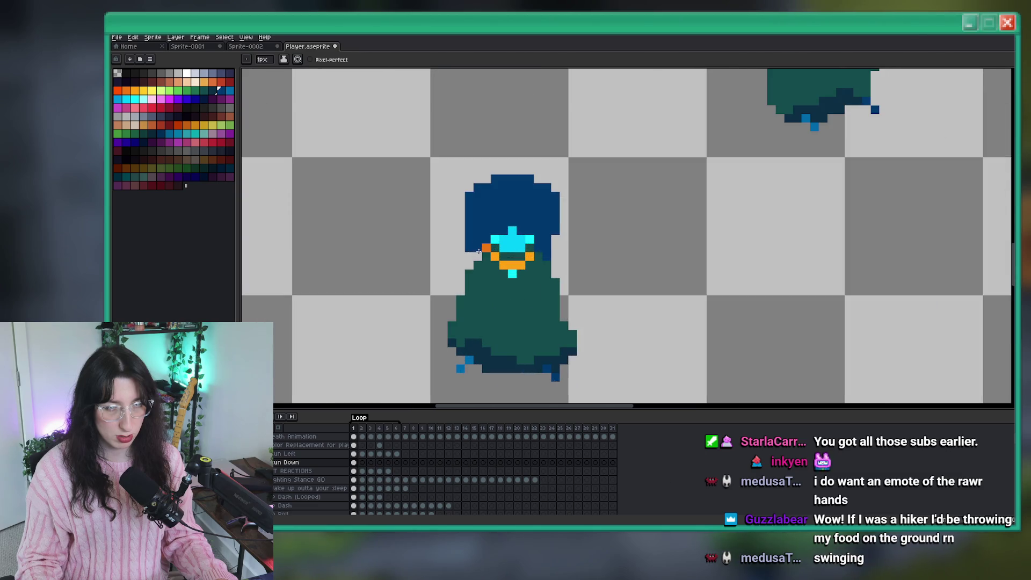
pyautogui.scroll(-5, 487, 270)
pyautogui.scroll(6, 515, 241)
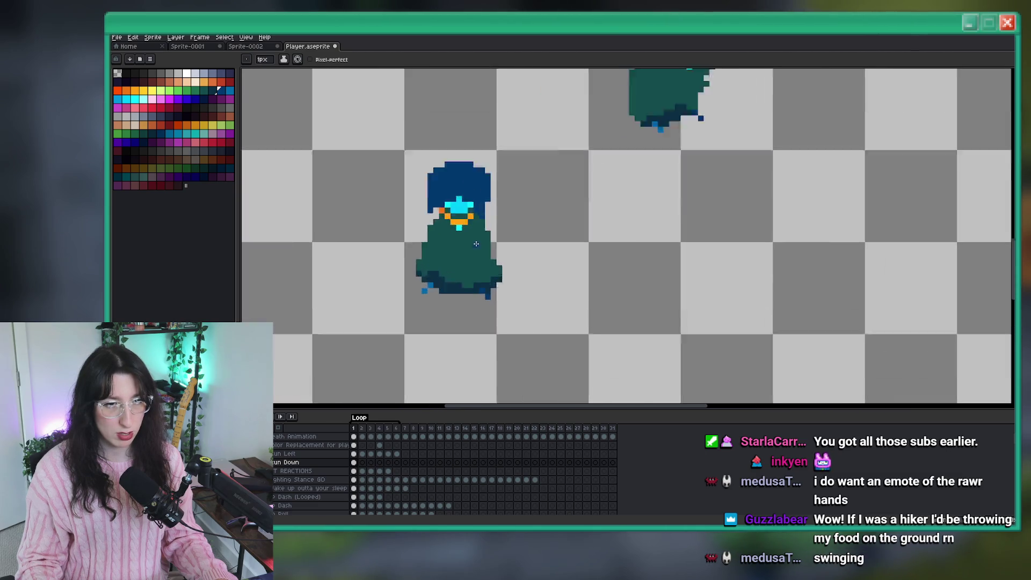
pyautogui.scroll(-2, 519, 238)
pyautogui.scroll(1, 521, 241)
pyautogui.scroll(-1, 521, 244)
pyautogui.scroll(3, 526, 253)
pyautogui.scroll(-6, 527, 254)
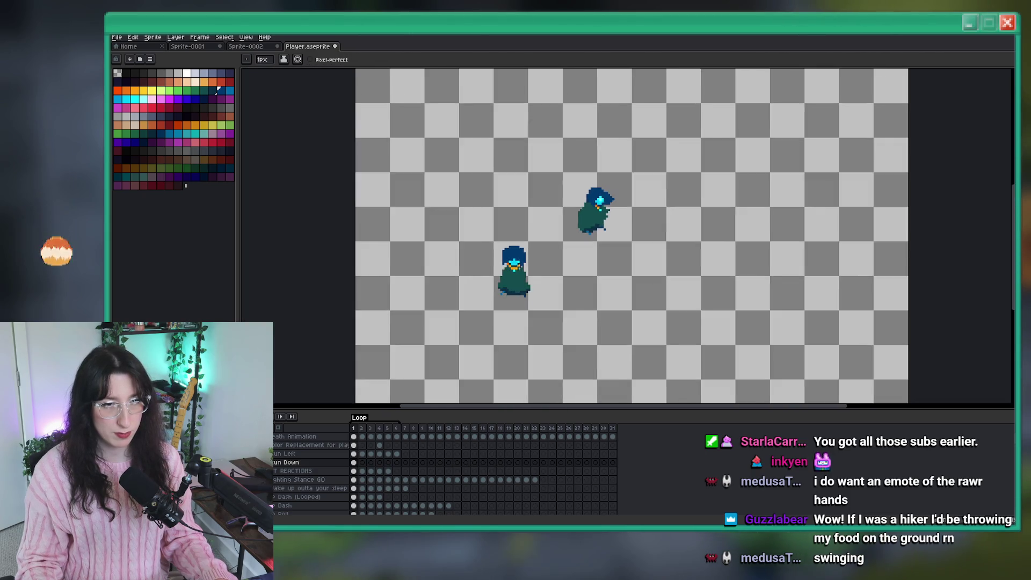
pyautogui.scroll(6, 469, 237)
pyautogui.click(469, 237)
# Erase the stray hair pixels on the hood's left side, then go to Run Down frame 2
pyautogui.click(462, 215)
pyautogui.scroll(-5, 462, 215)
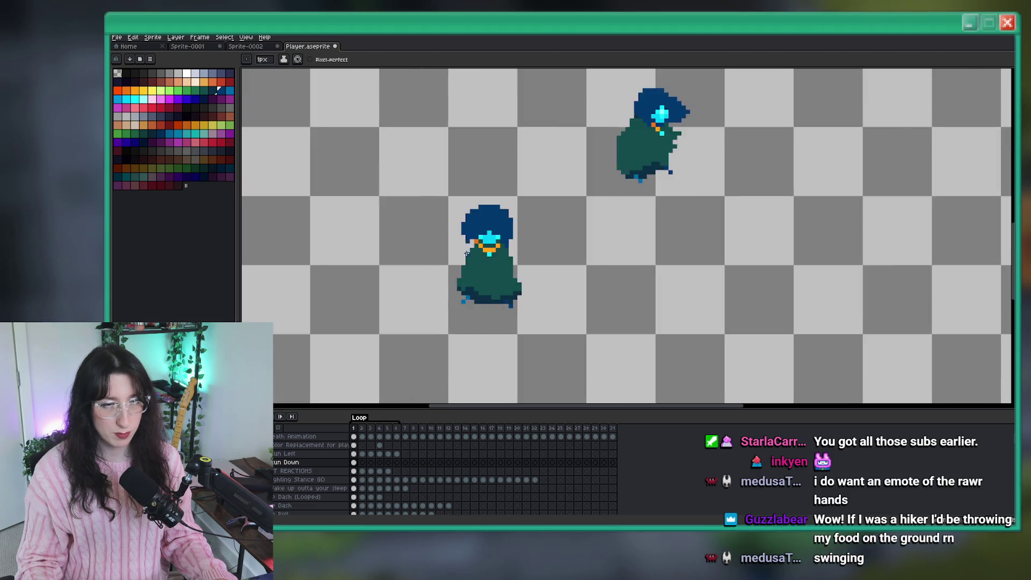
pyautogui.scroll(6, 473, 225)
pyautogui.press('e')
pyautogui.moveTo(472, 237); pyautogui.dragTo(487, 140)
pyautogui.scroll(-4, 487, 141)
pyautogui.press('b')
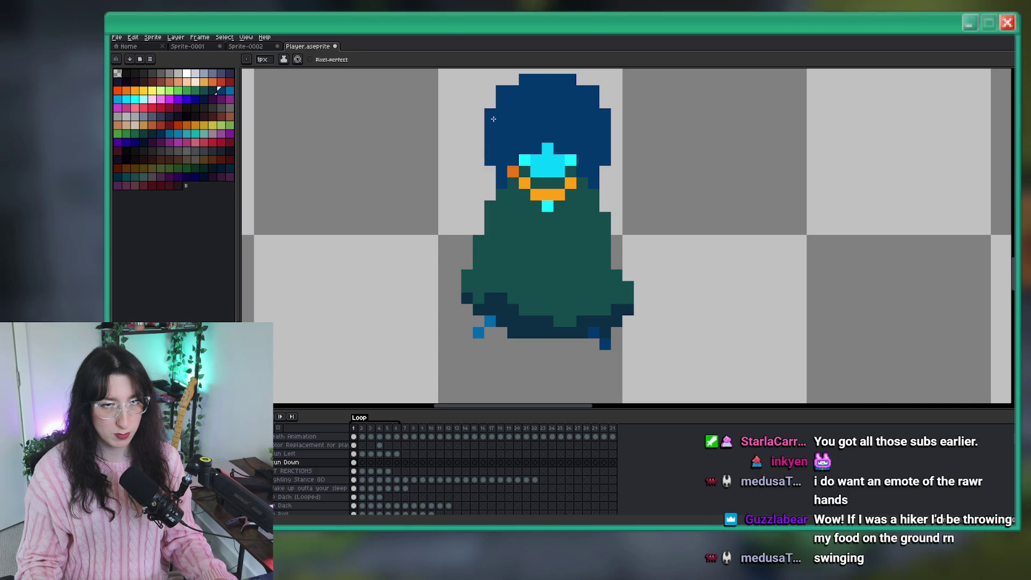
pyautogui.scroll(-3, 493, 119)
pyautogui.scroll(2, 500, 203)
pyautogui.scroll(-2, 500, 203)
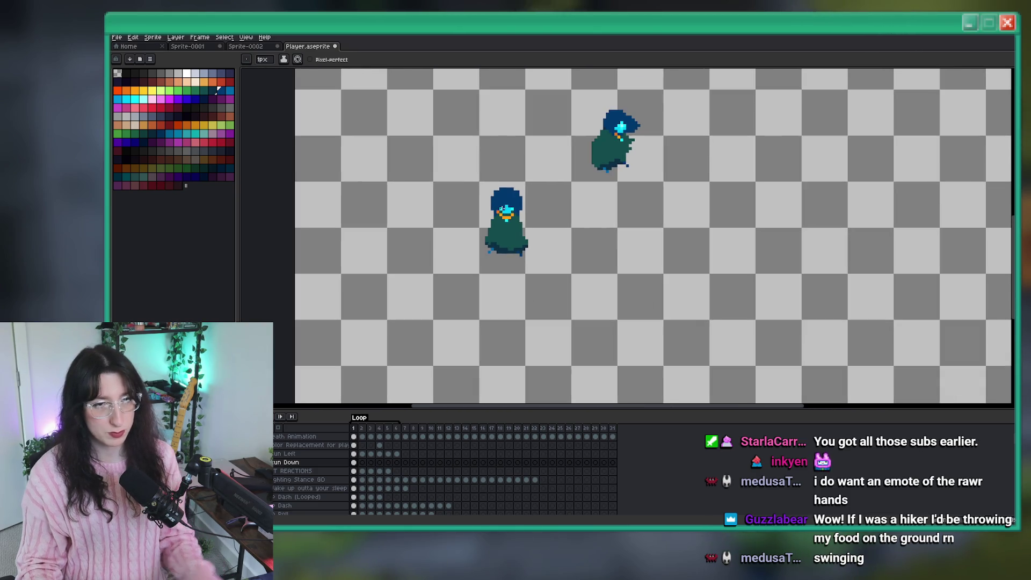
pyautogui.scroll(1, 516, 242)
pyautogui.scroll(2, 500, 288)
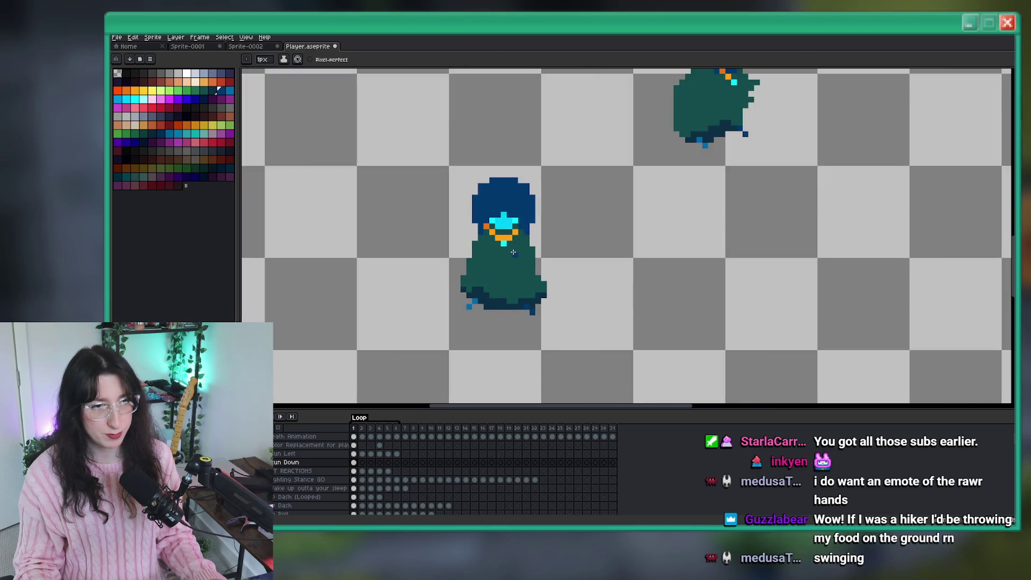
pyautogui.scroll(-2, 500, 268)
pyautogui.click(362, 461)
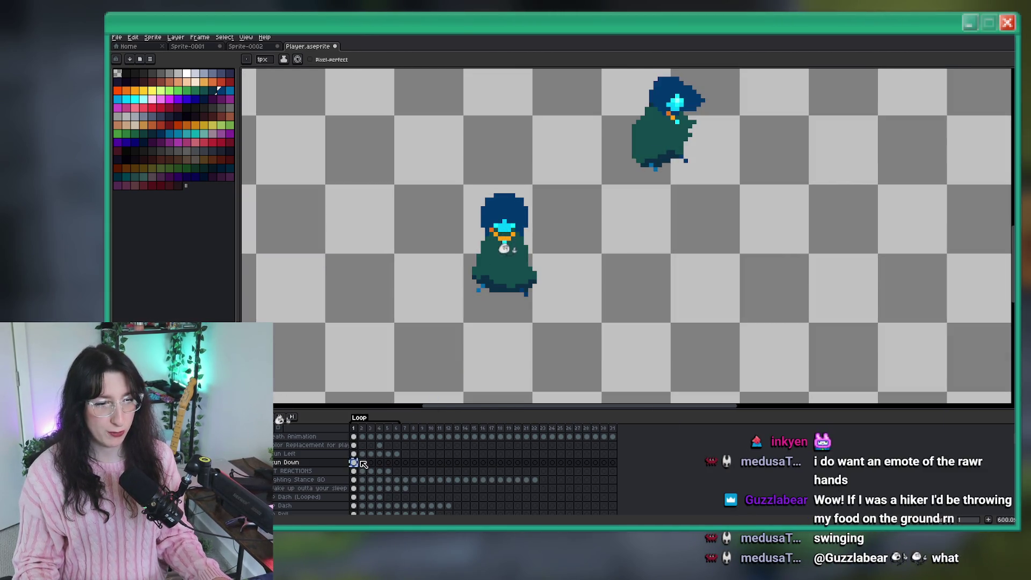
# Compare with frame 1, then nudge the 2x2 pixels at the cloak's lower left up and right
pyautogui.press('Left')
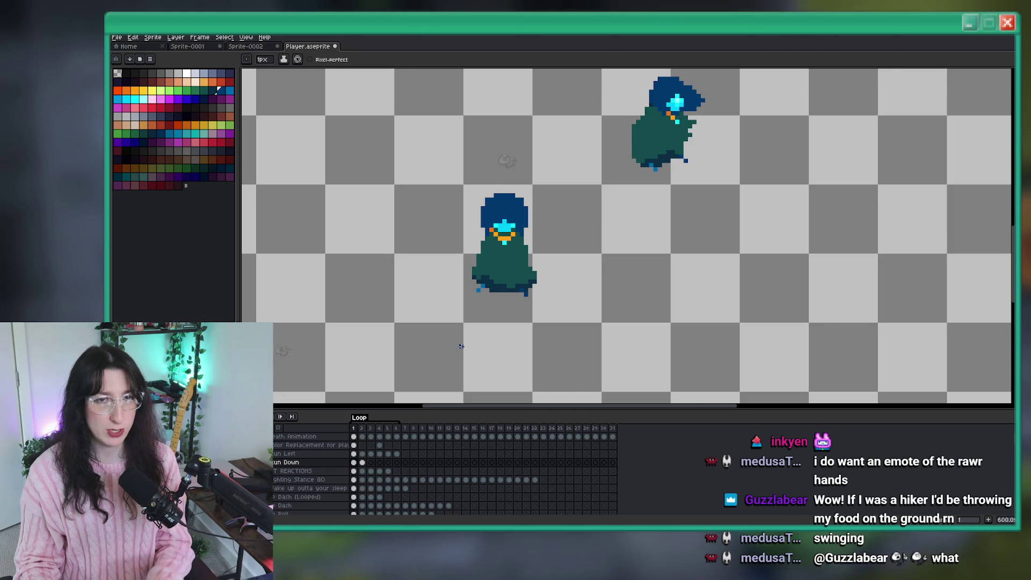
pyautogui.press('Right')
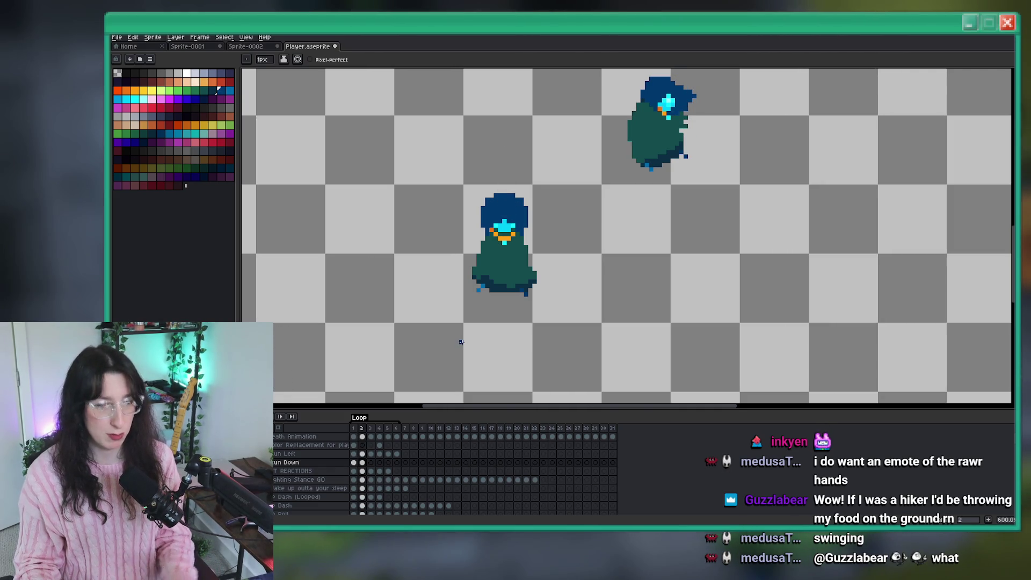
pyautogui.press('m')
pyautogui.scroll(6, 503, 289)
pyautogui.moveTo(360, 261); pyautogui.dragTo(406, 307)
pyautogui.moveTo(395, 268)
pyautogui.mouseDown()
pyautogui.moveTo(417, 245)
pyautogui.moveTo(417, 221)
pyautogui.mouseUp()
pyautogui.press('i')
# Redraw the hem around the light-blue pixel, adding dark pixels above and erasing those below
pyautogui.scroll(-4, 439, 289)
pyautogui.scroll(4, 439, 289)
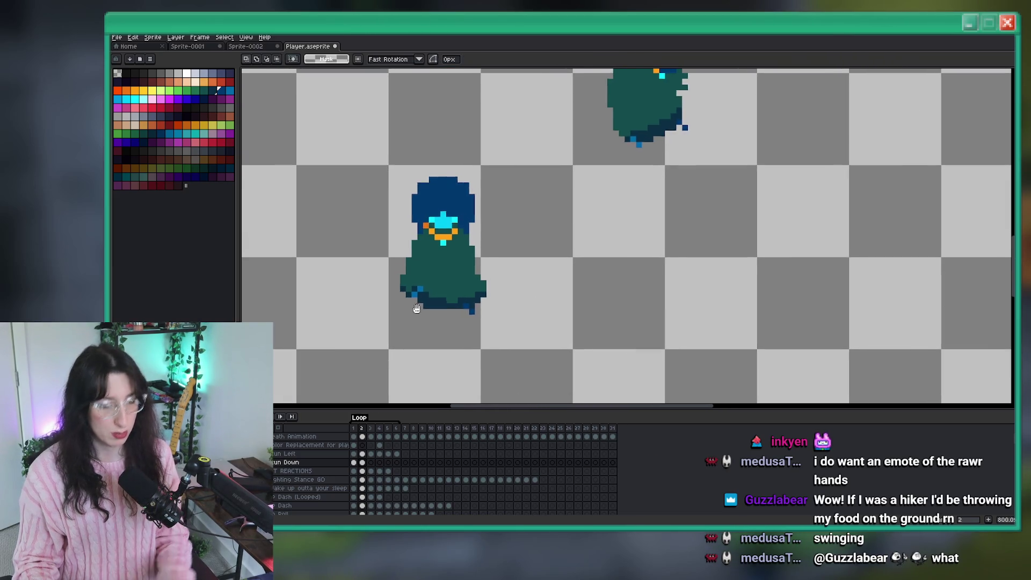
pyautogui.press('b')
pyautogui.scroll(4, 430, 253)
pyautogui.moveTo(435, 204); pyautogui.dragTo(470, 225)
pyautogui.press('e')
pyautogui.click(434, 289)
pyautogui.scroll(-4, 464, 333)
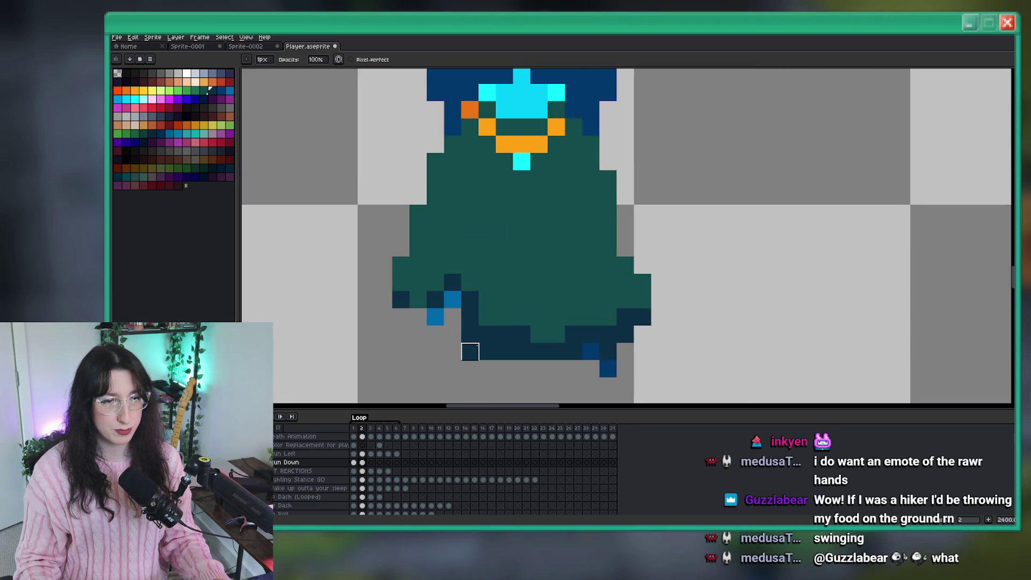
pyautogui.click(487, 352)
pyautogui.click(470, 352)
pyautogui.press('b')
pyautogui.click(487, 315)
# Recolour the cloak's edge pixel and add dark pixels along the hem's left end
pyautogui.scroll(-3, 494, 331)
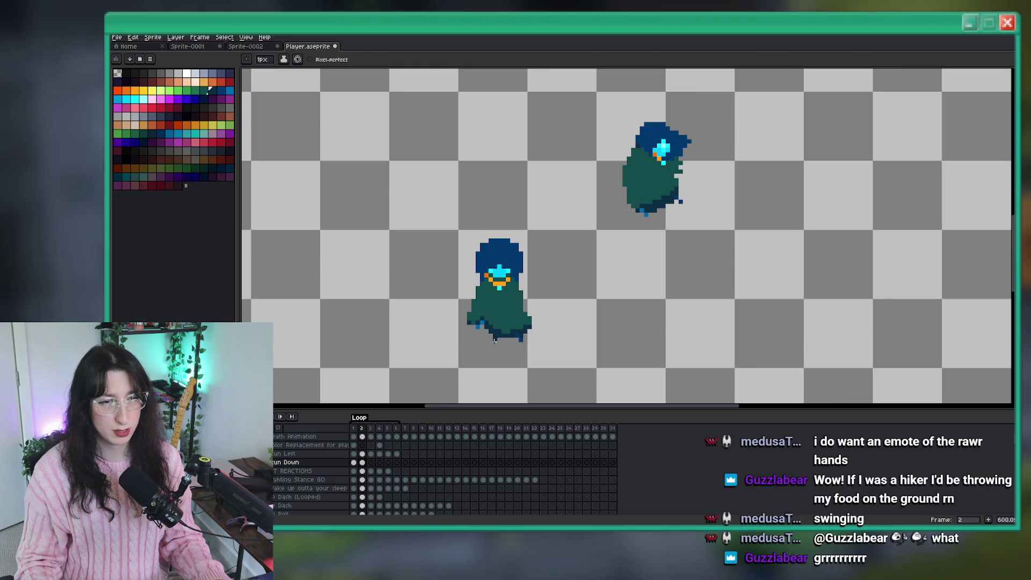
pyautogui.scroll(4, 444, 279)
pyautogui.click(330, 233)
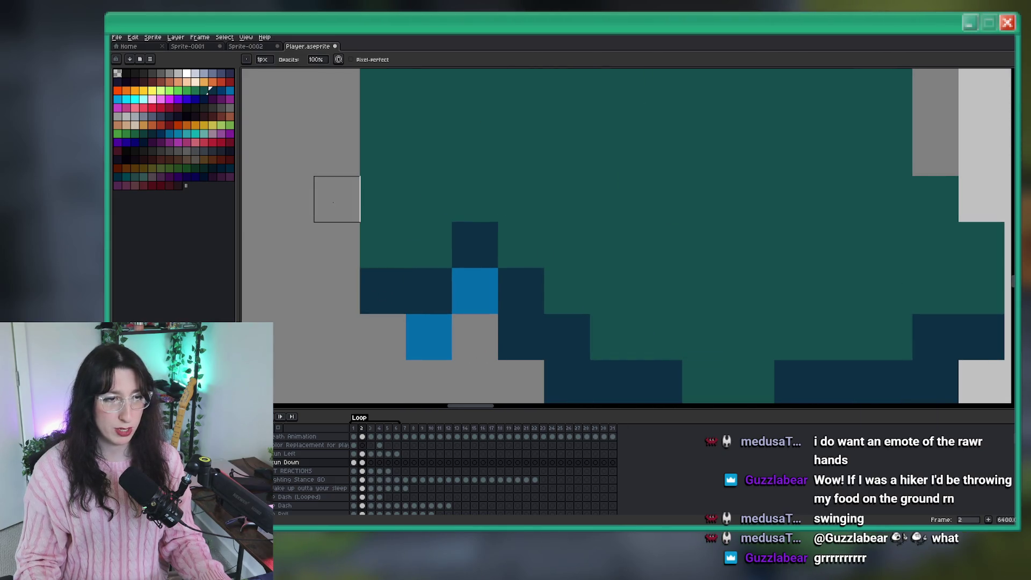
pyautogui.moveTo(389, 243); pyautogui.dragTo(419, 288)
pyautogui.click(458, 289)
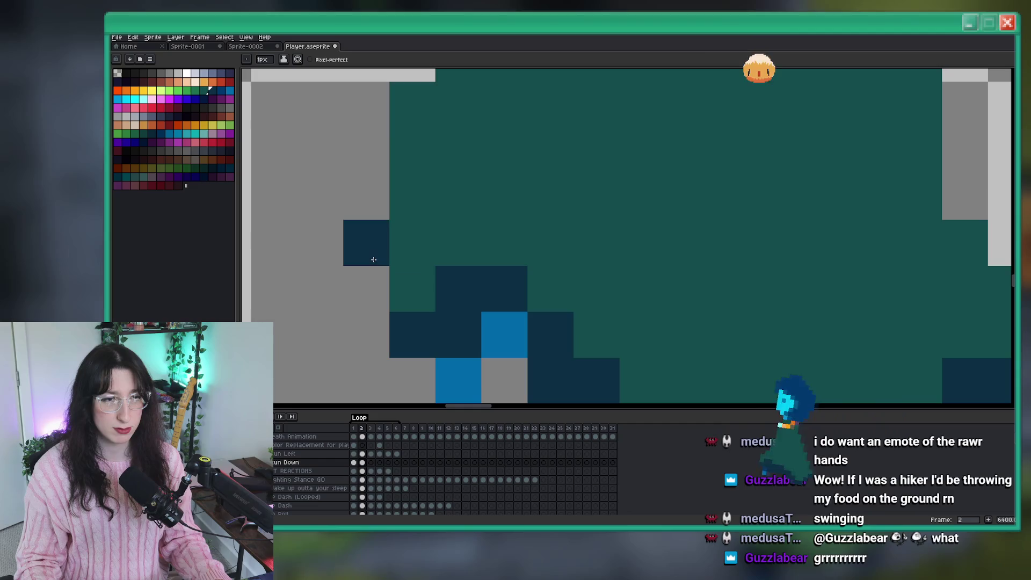
pyautogui.scroll(-3, 420, 275)
pyautogui.scroll(-1, 420, 275)
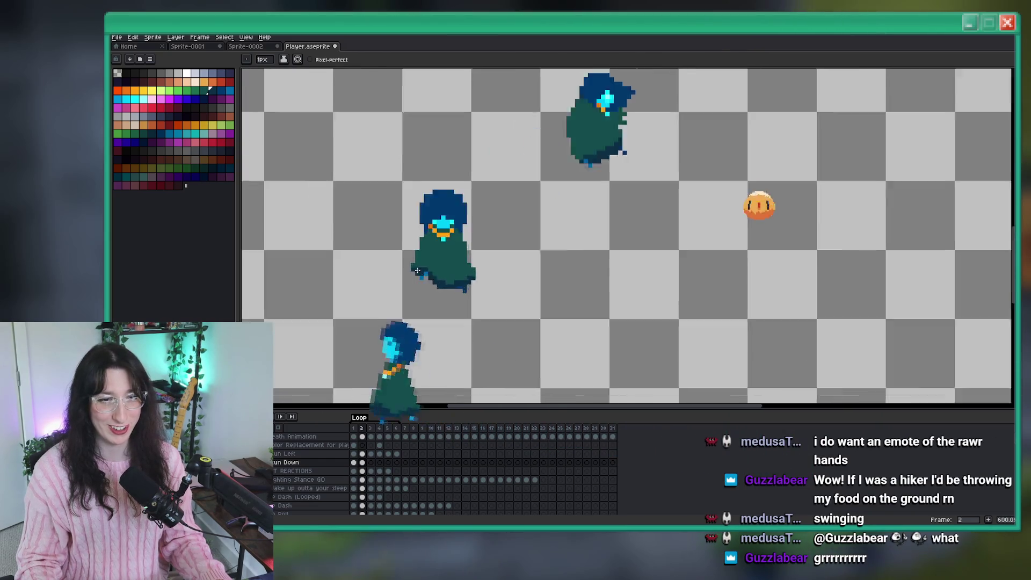
pyautogui.scroll(3, 430, 276)
pyautogui.scroll(-4, 461, 282)
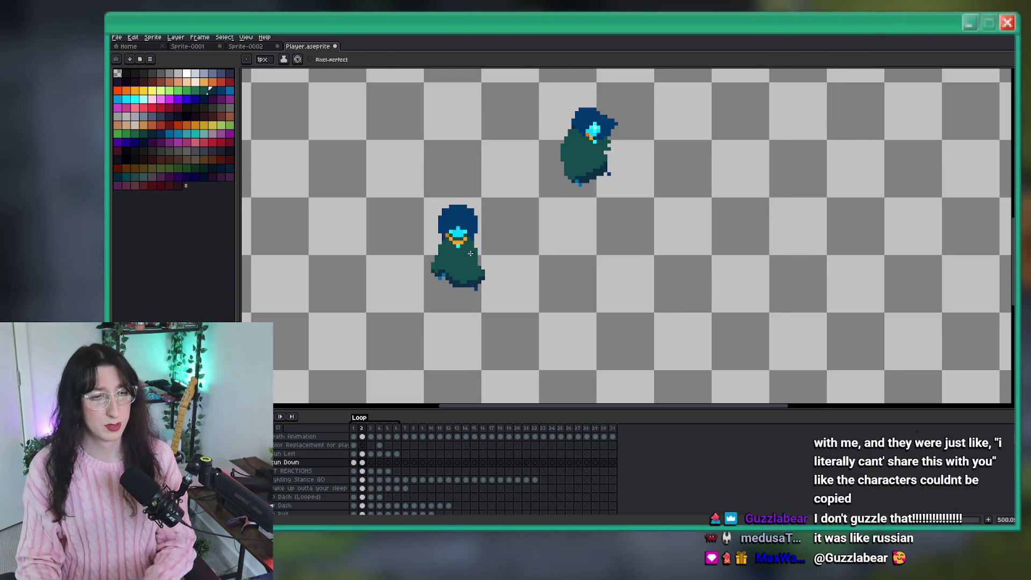
# Shift the bottom-right cloak block one pixel right and add a dark pixel at its edge
pyautogui.scroll(-2, 470, 253)
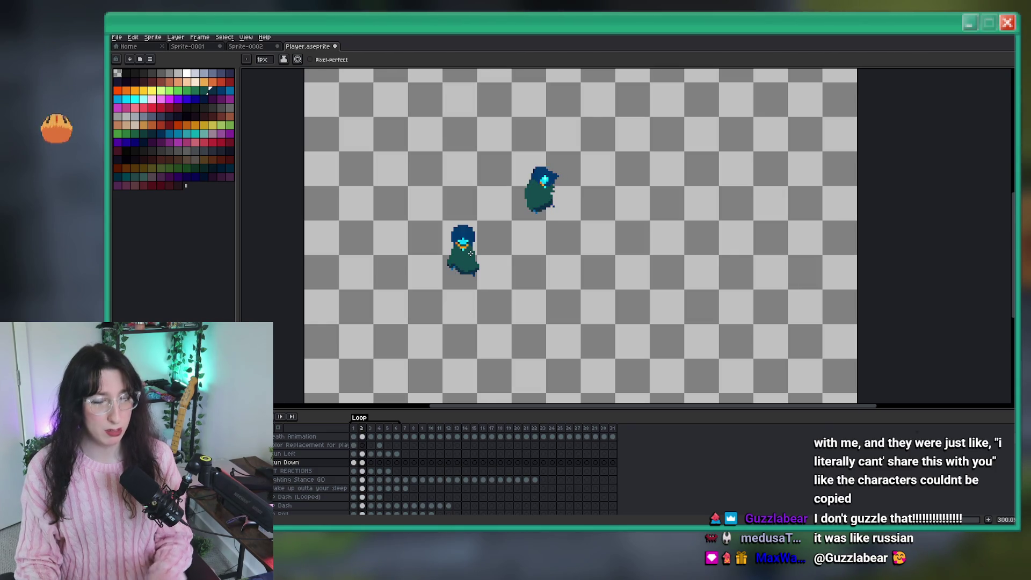
pyautogui.press('m')
pyautogui.scroll(10, 524, 215)
pyautogui.moveTo(478, 193); pyautogui.dragTo(546, 238)
pyautogui.press('Right')
pyautogui.hotkey('ctrl', 'd')
pyautogui.press('b')
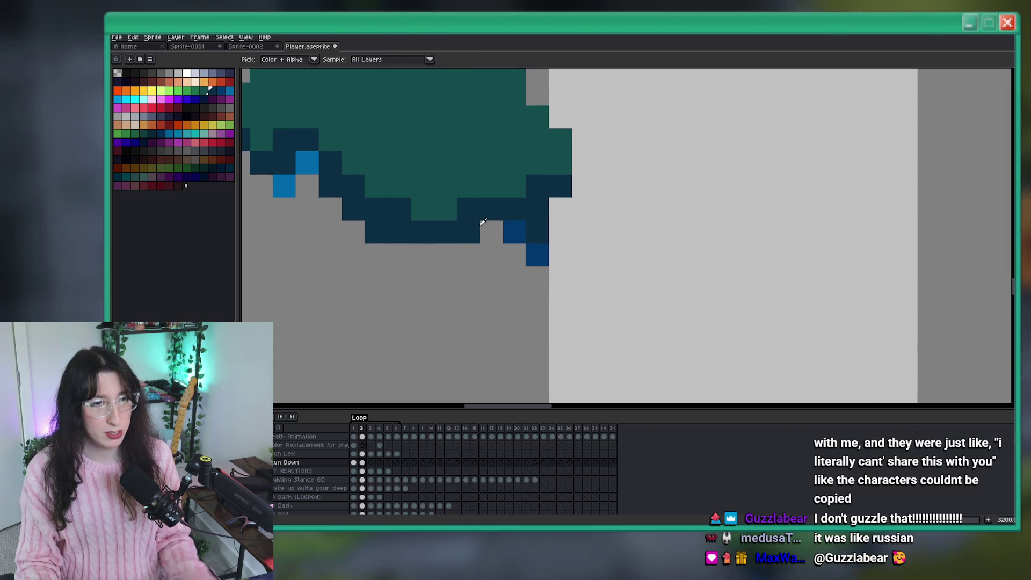
pyautogui.click(561, 208)
pyautogui.scroll(-8, 557, 211)
pyautogui.scroll(5, 557, 211)
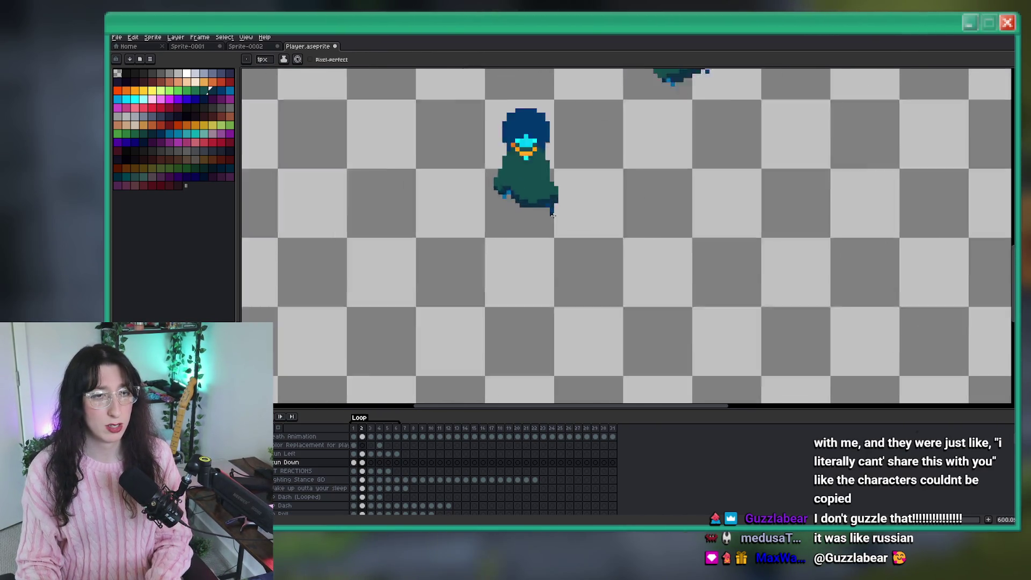
# Darken the cloak's bottom edge, erase stray pixels below the hem, and fill the right gap
pyautogui.press('b')
pyautogui.press('v')
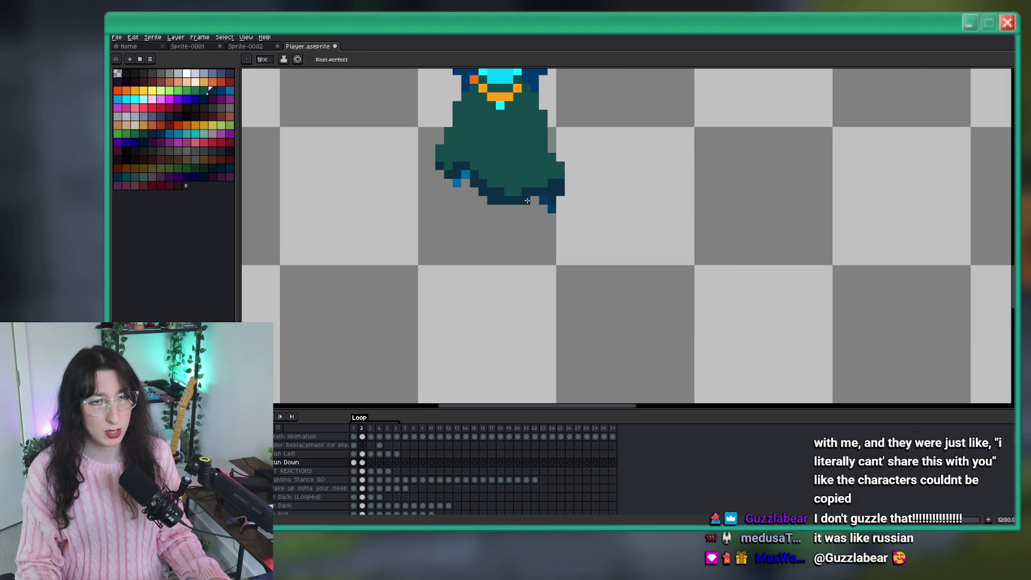
pyautogui.scroll(-8, 509, 191)
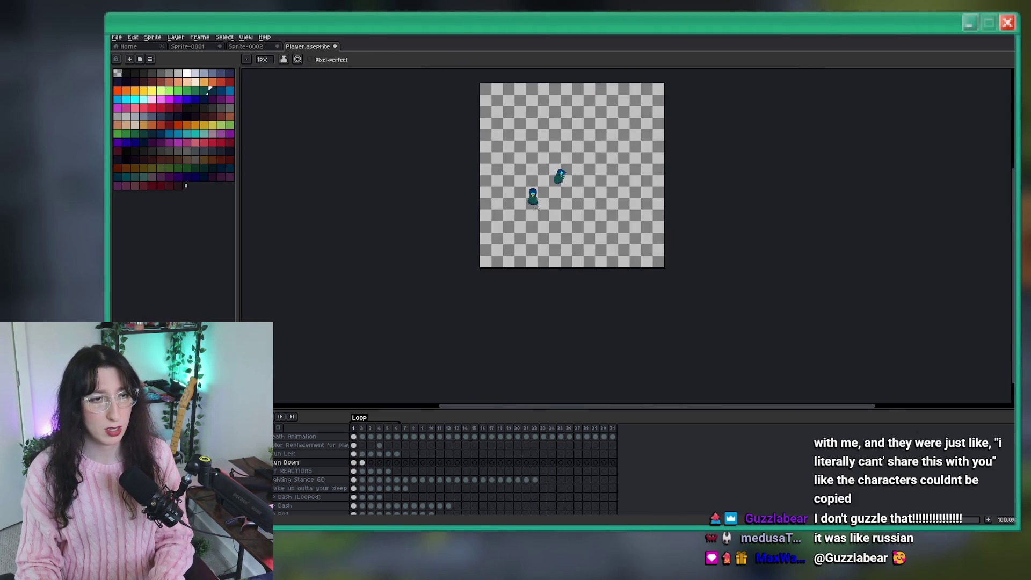
pyautogui.scroll(5, 522, 173)
pyautogui.scroll(5, 522, 174)
pyautogui.click(537, 245)
pyautogui.rightClick(520, 262)
pyautogui.rightClick(503, 262)
pyautogui.rightClick(486, 262)
pyautogui.click(519, 245)
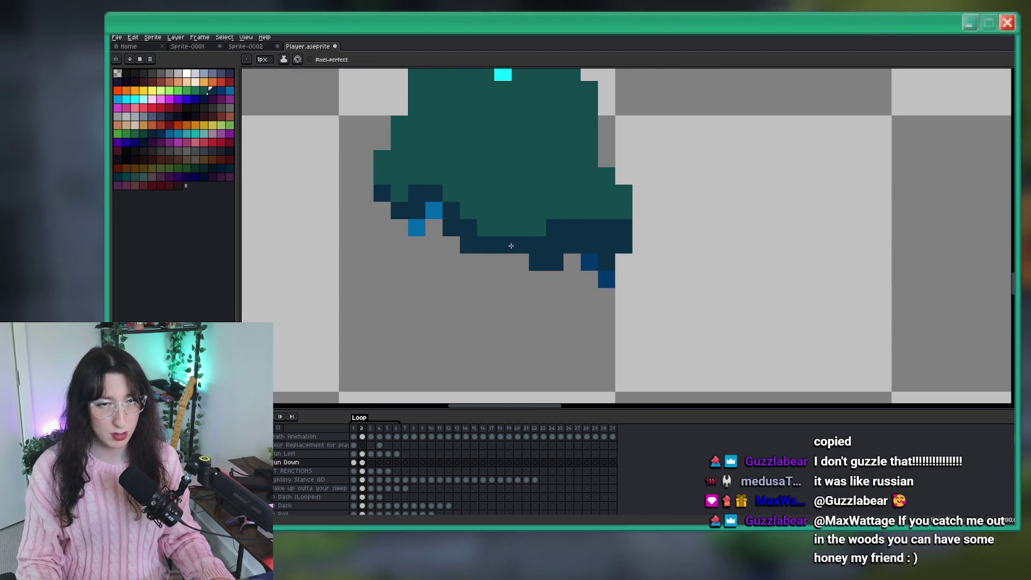
pyautogui.click(572, 263)
# Zoom out to check the front-facing character, selecting it and then clearing the selection
pyautogui.scroll(-4, 526, 255)
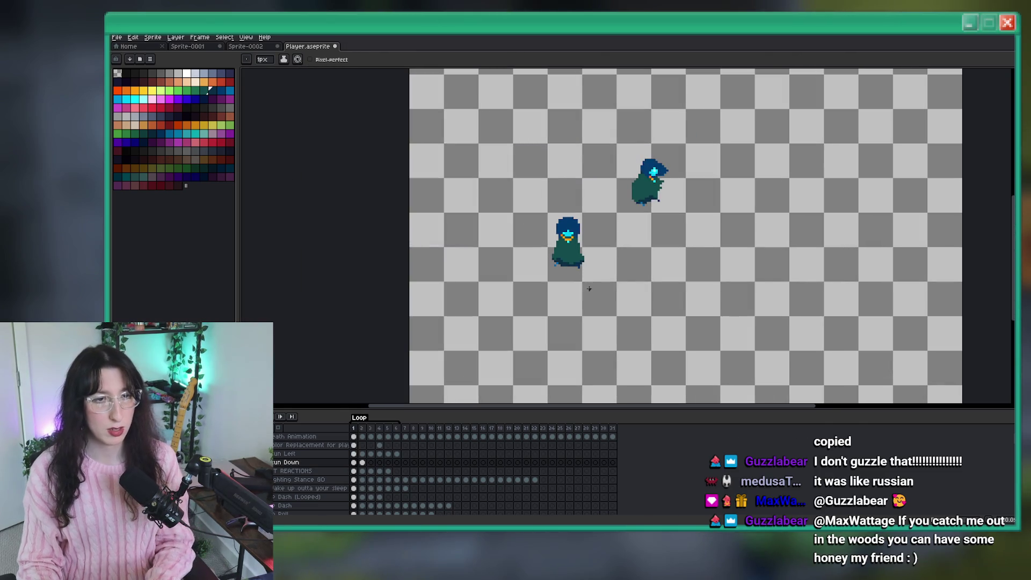
pyautogui.scroll(4, 530, 254)
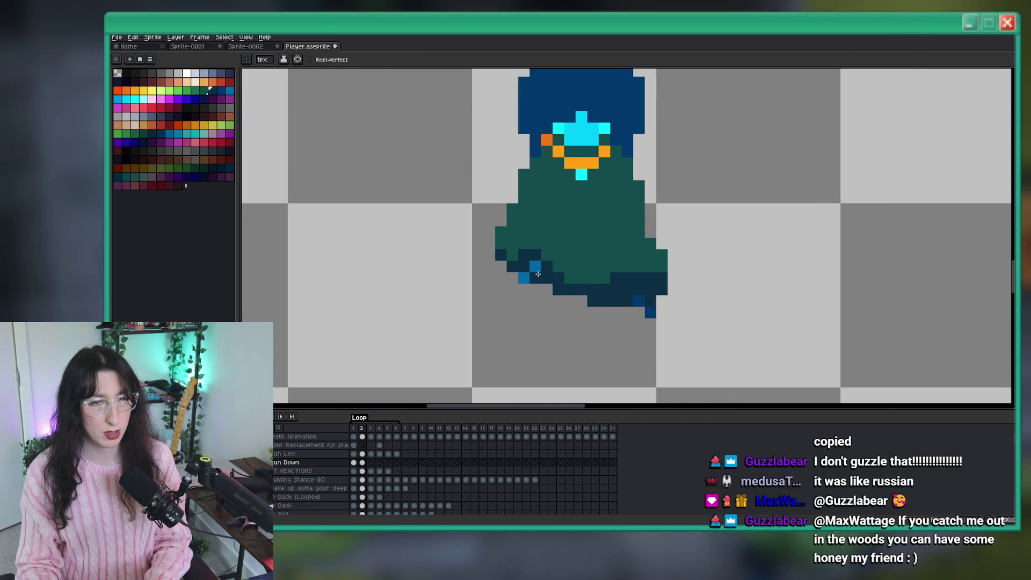
pyautogui.scroll(-7, 537, 273)
pyautogui.scroll(-1, 597, 277)
pyautogui.press('m')
pyautogui.hscroll(2, 569, 274)
pyautogui.scroll(2, 539, 270)
pyautogui.moveTo(569, 310); pyautogui.dragTo(489, 193)
pyautogui.click(661, 242)
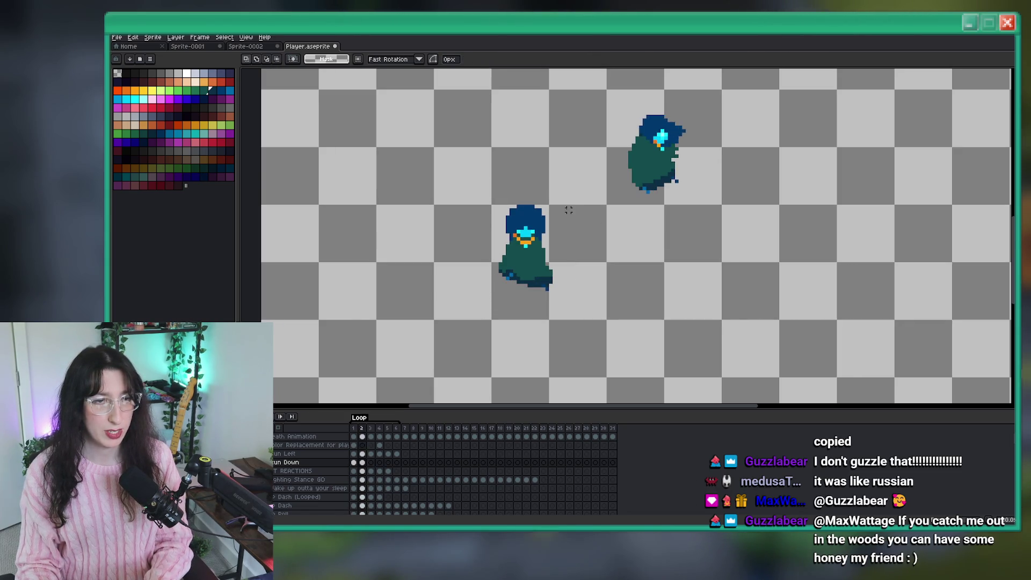
# Pick the cyan from the face and draw a cyan stripe on the hood
pyautogui.scroll(2, 536, 212)
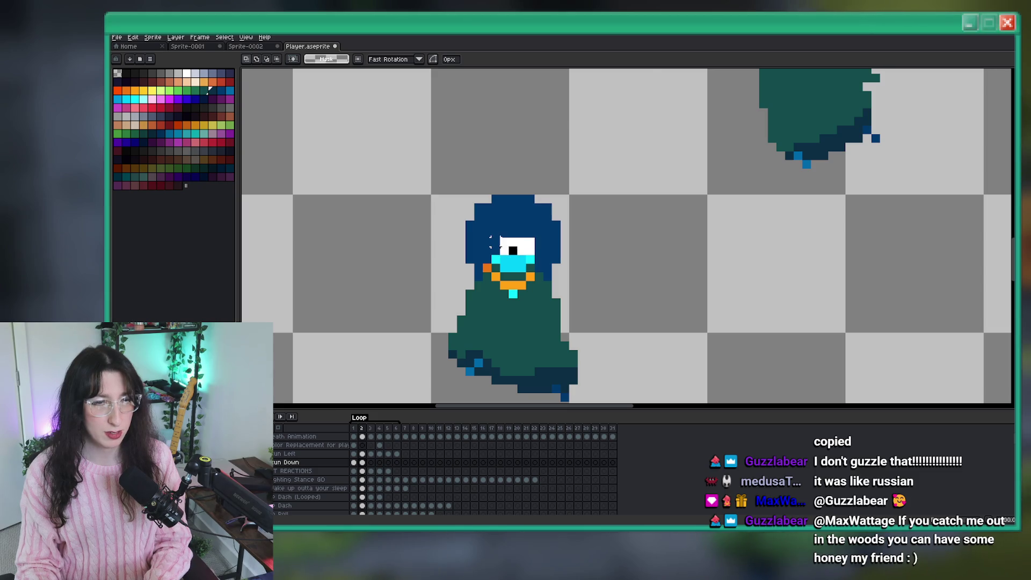
pyautogui.scroll(-2, 546, 172)
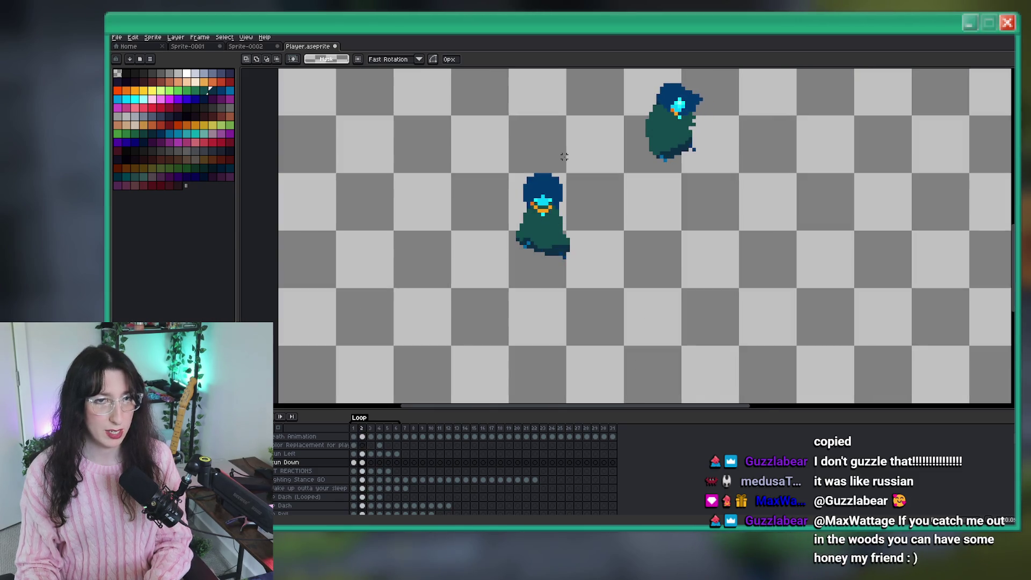
pyautogui.scroll(3, 548, 183)
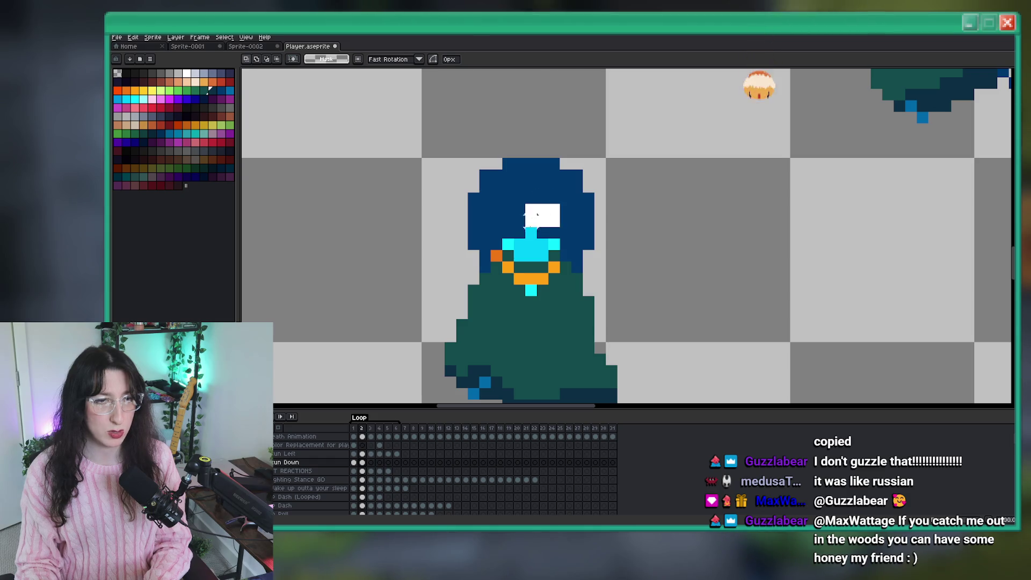
pyautogui.press('i')
pyautogui.scroll(2, 549, 196)
pyautogui.press('h')
pyautogui.press('b')
pyautogui.keyDown('alt'); pyautogui.click(521, 309); pyautogui.keyUp('alt')
pyautogui.moveTo(515, 228)
pyautogui.mouseDown()
pyautogui.moveTo(519, 171)
pyautogui.moveTo(539, 196)
pyautogui.moveTo(582, 213)
pyautogui.mouseUp()
pyautogui.click(518, 205)
# Extend the cyan marking into a cross, with dark blue below the top pixel
pyautogui.scroll(-2, 497, 195)
pyautogui.scroll(2, 559, 217)
pyautogui.click(564, 195)
pyautogui.rightClick(558, 217)
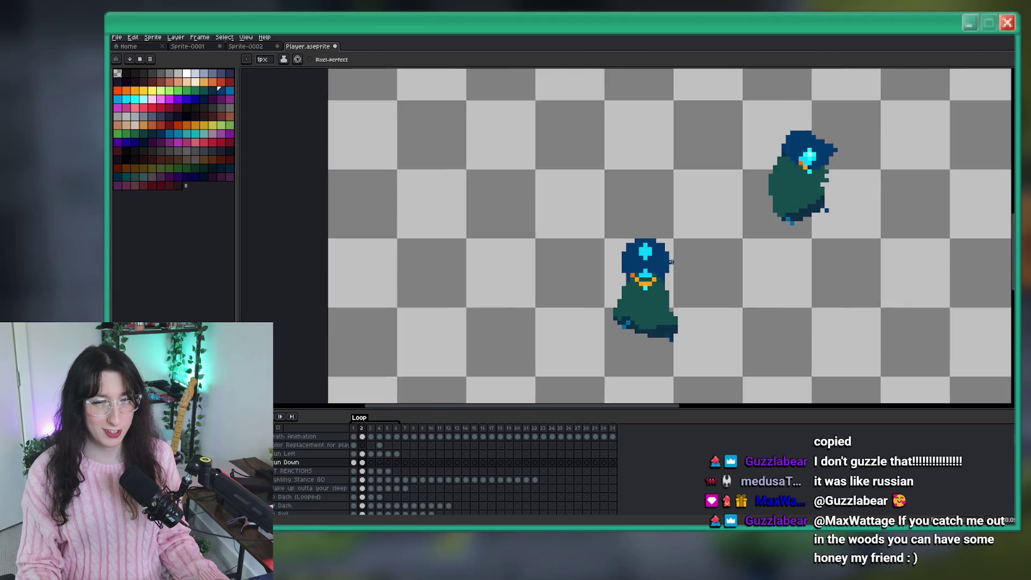
pyautogui.scroll(-3, 660, 225)
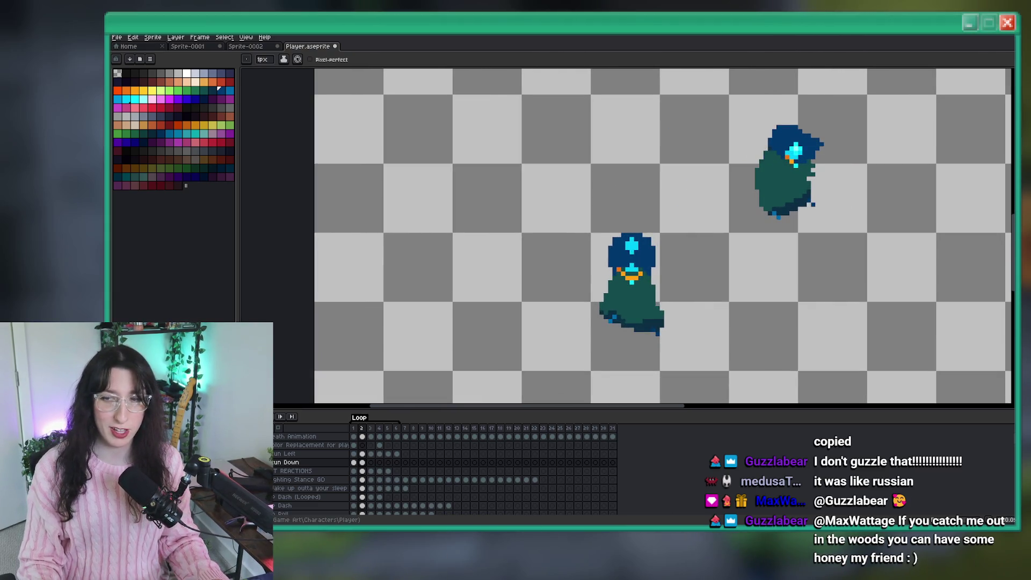
pyautogui.scroll(2, 704, 292)
# Try a cyan bucket fill on the hood, undo it, and fill the cross dark blue instead
pyautogui.press('g')
pyautogui.click(561, 210)
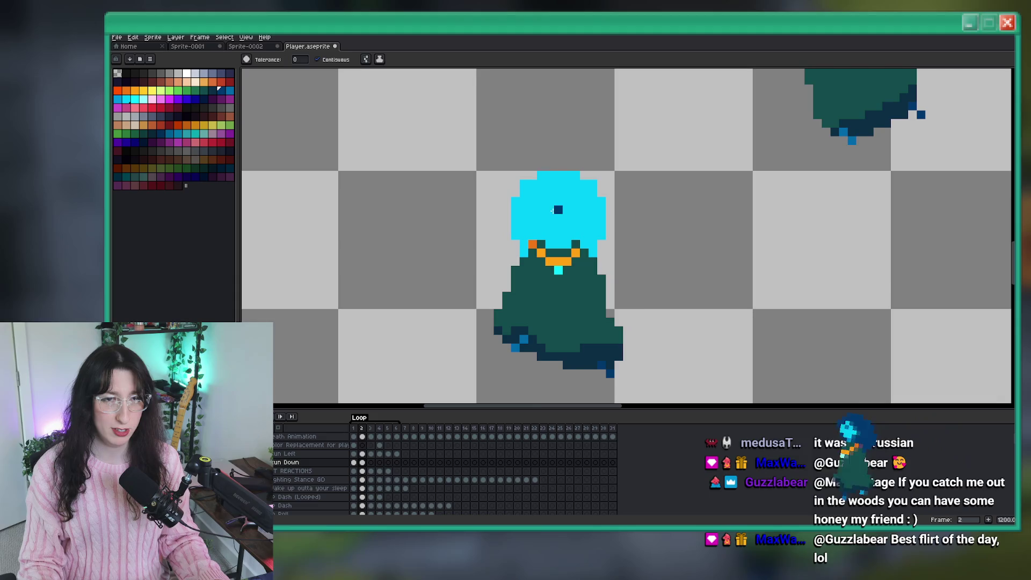
pyautogui.scroll(-3, 681, 261)
pyautogui.hotkey('ctrl', 'z')
pyautogui.press('v')
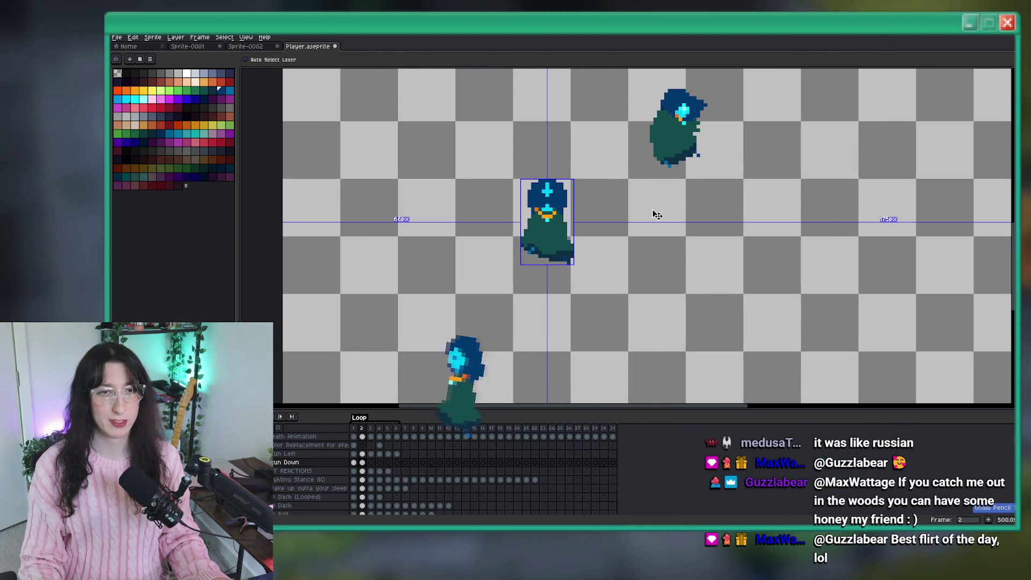
pyautogui.press('g')
pyautogui.scroll(2, 548, 198)
pyautogui.click(548, 197)
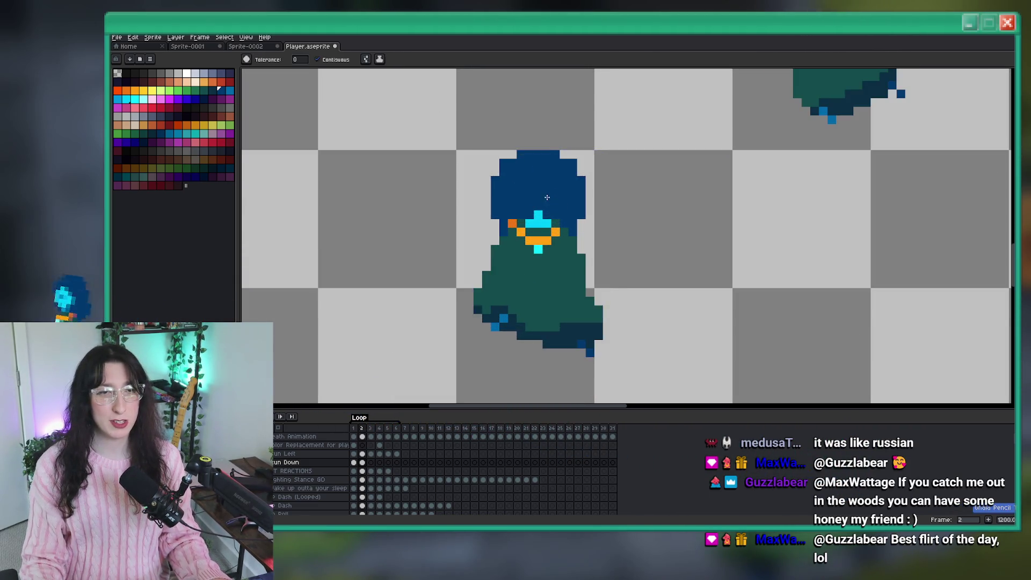
# Draw a vertical cyan line on the hood, then redo the dark-blue fill over it
pyautogui.press('b')
pyautogui.scroll(3, 548, 198)
pyautogui.moveTo(529, 203); pyautogui.dragTo(526, 126)
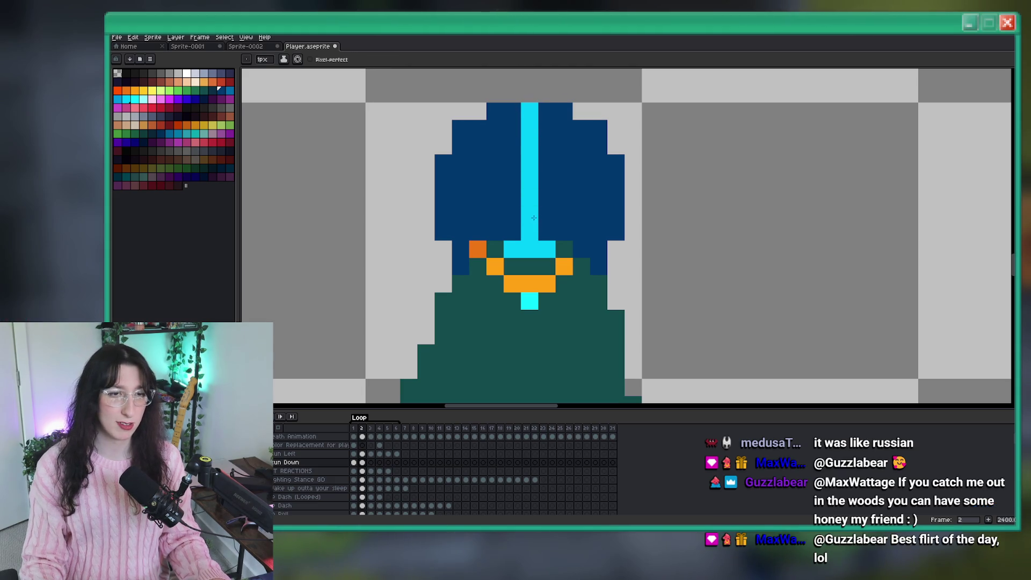
pyautogui.press('v')
pyautogui.scroll(-4, 534, 220)
pyautogui.scroll(3, 649, 176)
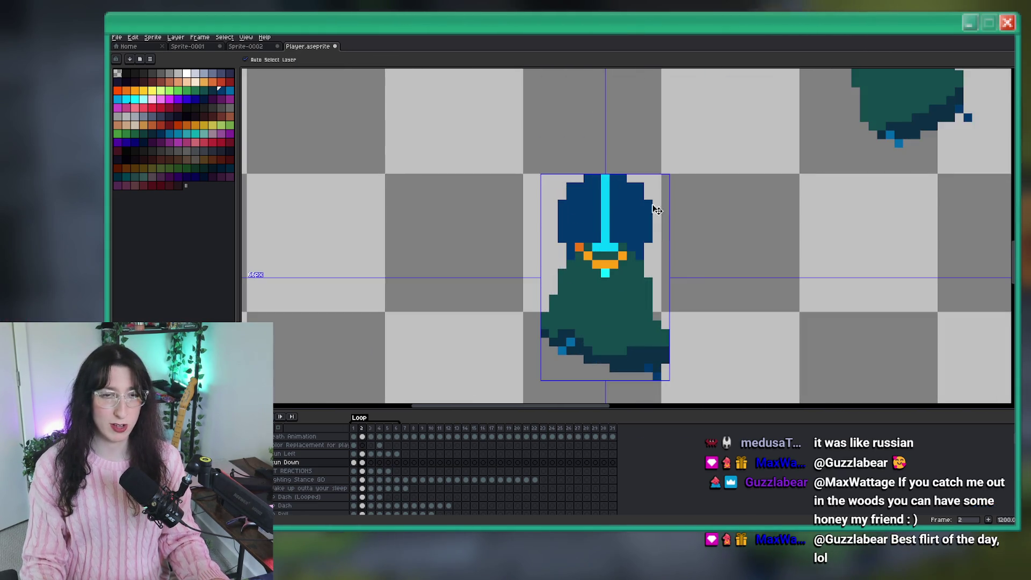
pyautogui.hotkey('ctrl', 'y')
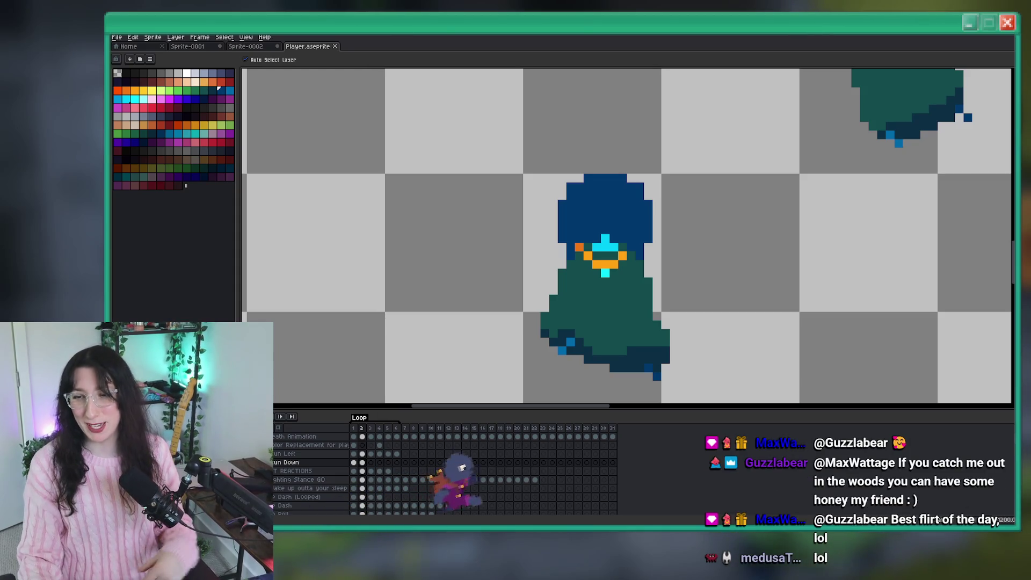
pyautogui.press('b')
pyautogui.moveTo(766, 190); pyautogui.dragTo(682, 196)
pyautogui.scroll(-6, 682, 196)
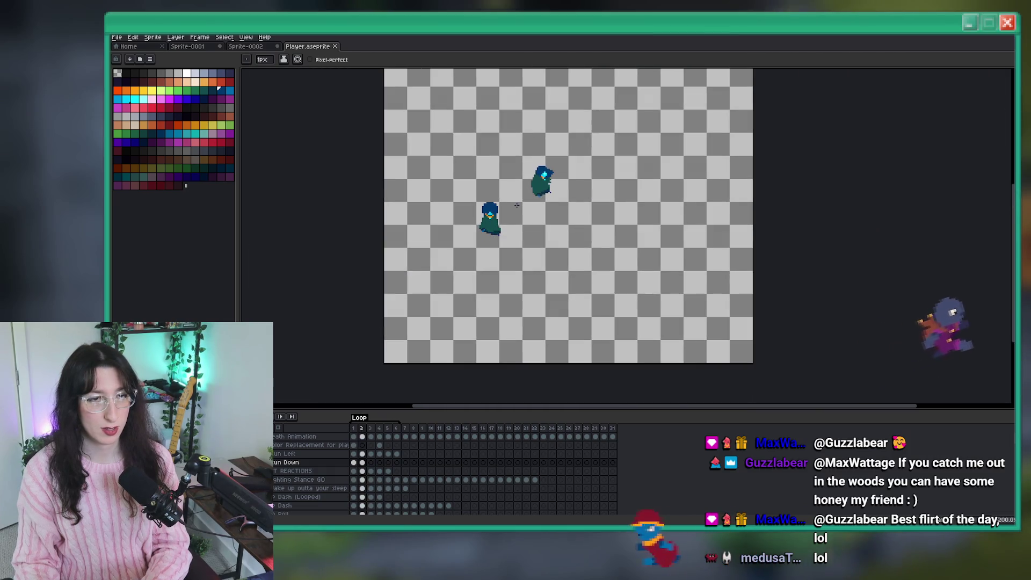
# Step through the Run Down frames and select the frame 3 cel
pyautogui.scroll(1, 510, 202)
pyautogui.press('Right')
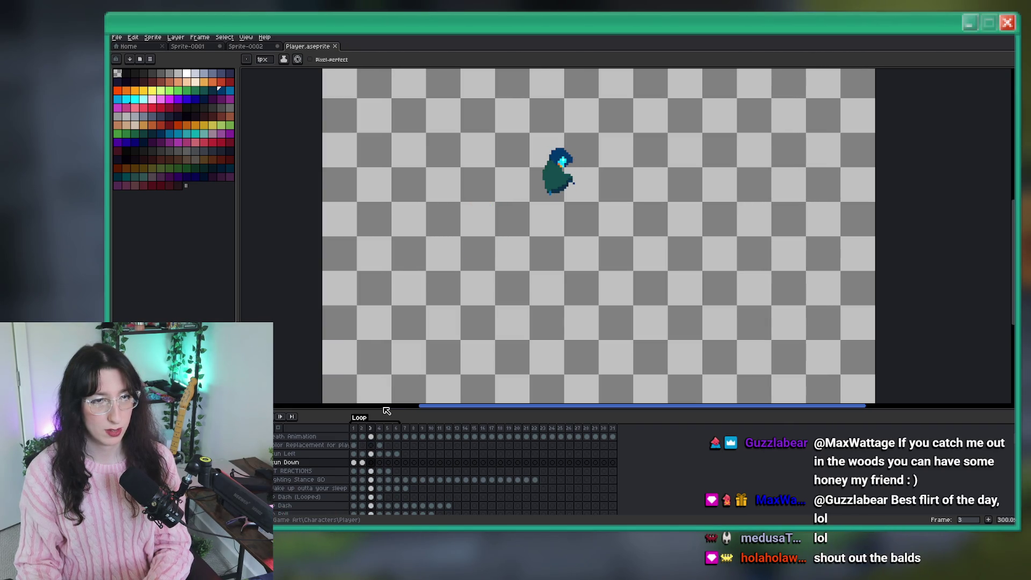
pyautogui.click(375, 433)
pyautogui.click(371, 462)
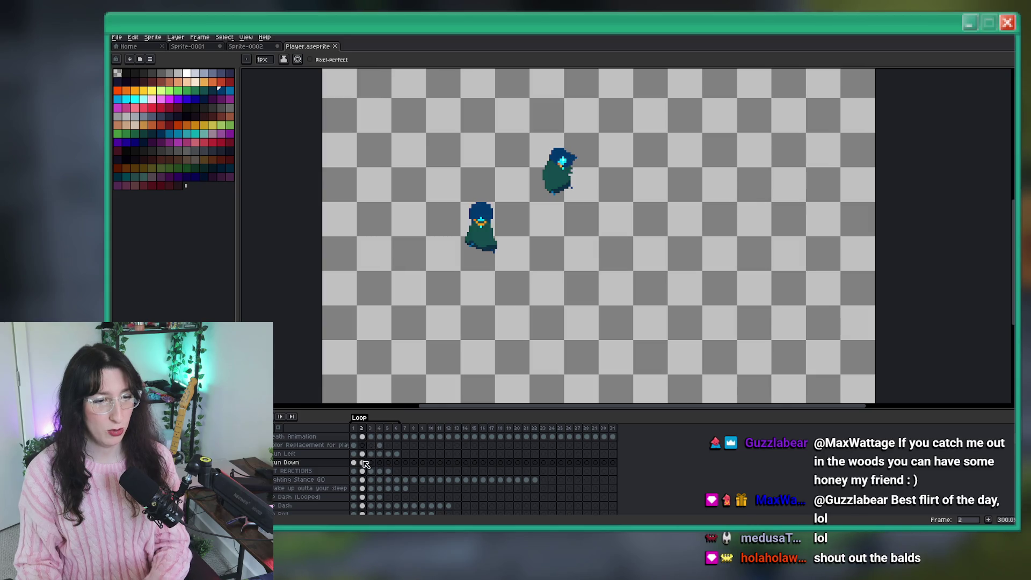
pyautogui.scroll(2, 455, 265)
# Marquee-select the front-facing character on frames 2 and 3, ending back on frame 3
pyautogui.press('m')
pyautogui.scroll(-2, 460, 131)
pyautogui.press(',')
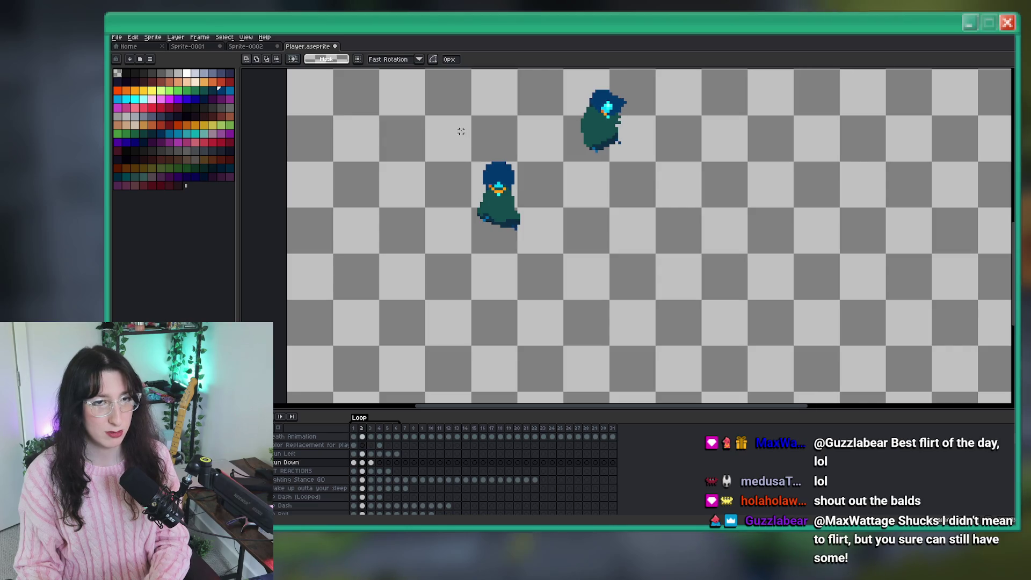
pyautogui.moveTo(456, 134); pyautogui.dragTo(546, 278)
pyautogui.hotkey('ctrl', 'd')
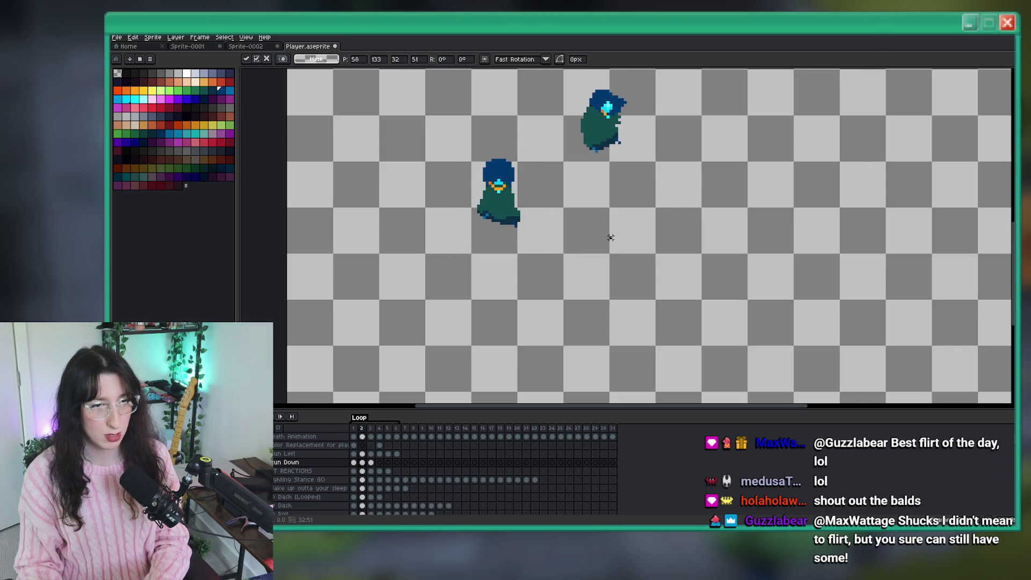
pyautogui.press('.')
pyautogui.moveTo(456, 134); pyautogui.dragTo(537, 271)
pyautogui.press(',')
pyautogui.press(',')
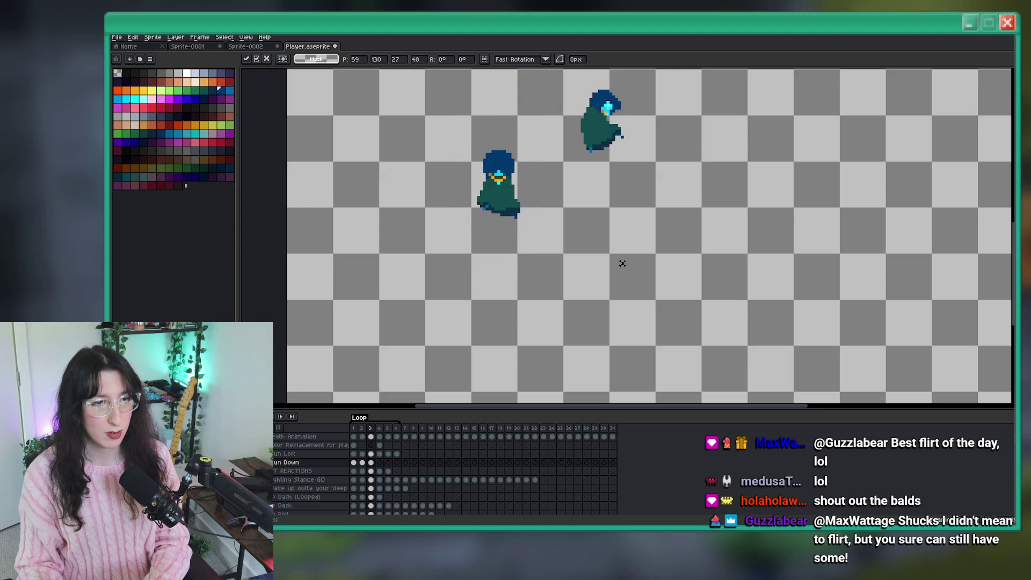
pyautogui.hotkey('ctrl', 'd')
pyautogui.press('.')
pyautogui.press('.')
pyautogui.scroll(3, 537, 242)
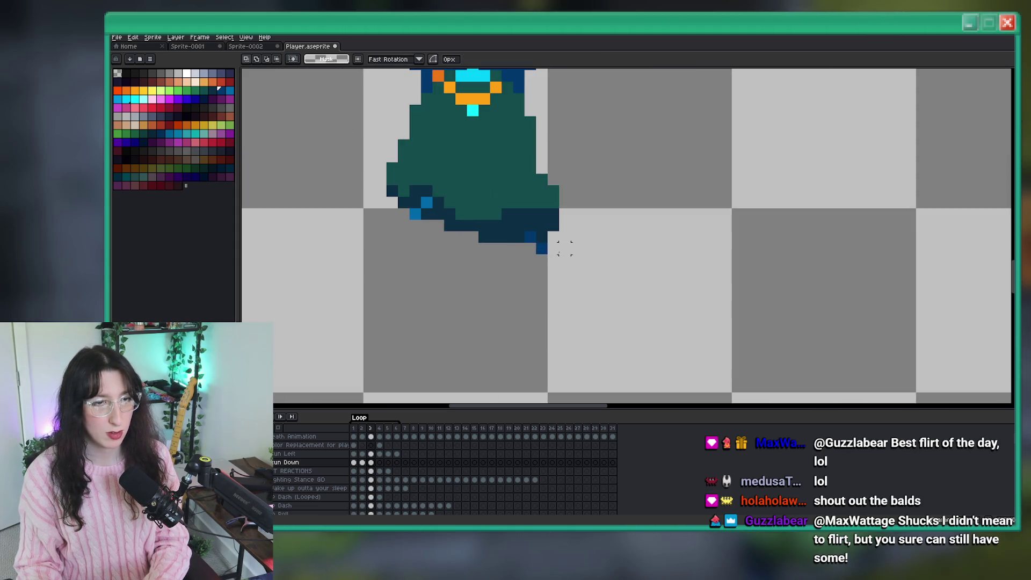
# Raise the strip along the cloak's bottom hem by one pixel in frame 3
pyautogui.moveTo(489, 232); pyautogui.dragTo(559, 255)
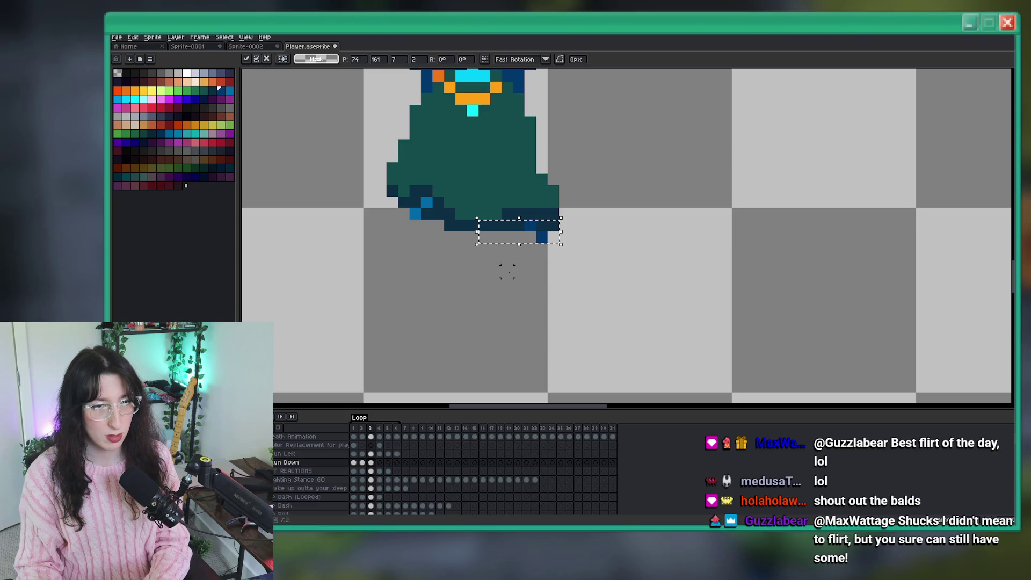
pyautogui.press('Up')
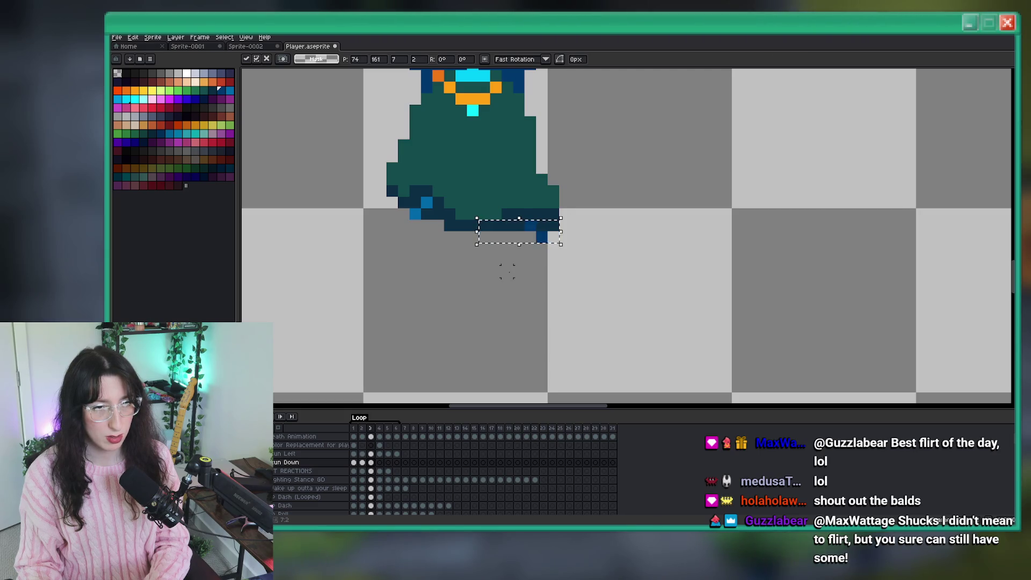
pyautogui.hotkey('ctrl', 'd')
pyautogui.scroll(1, 490, 219)
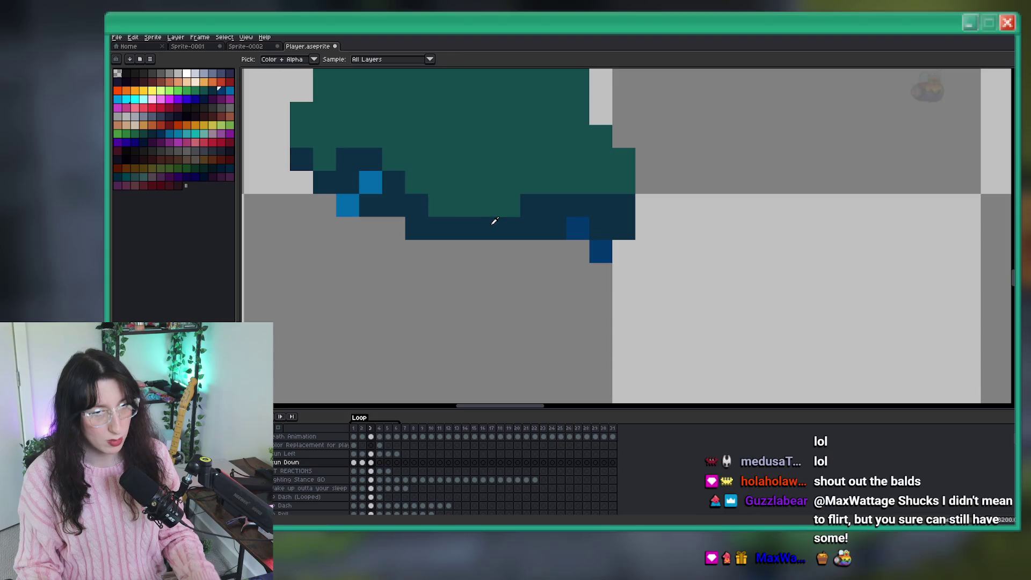
# Sample a dark colour from the sprite and add a dark pixel beside the hem
pyautogui.press('b')
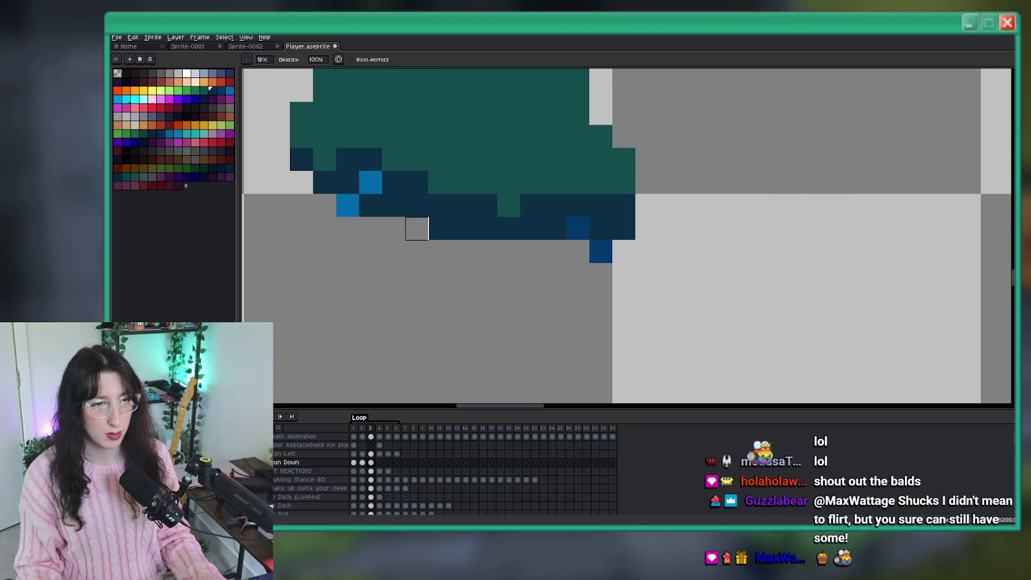
pyautogui.scroll(-5, 418, 228)
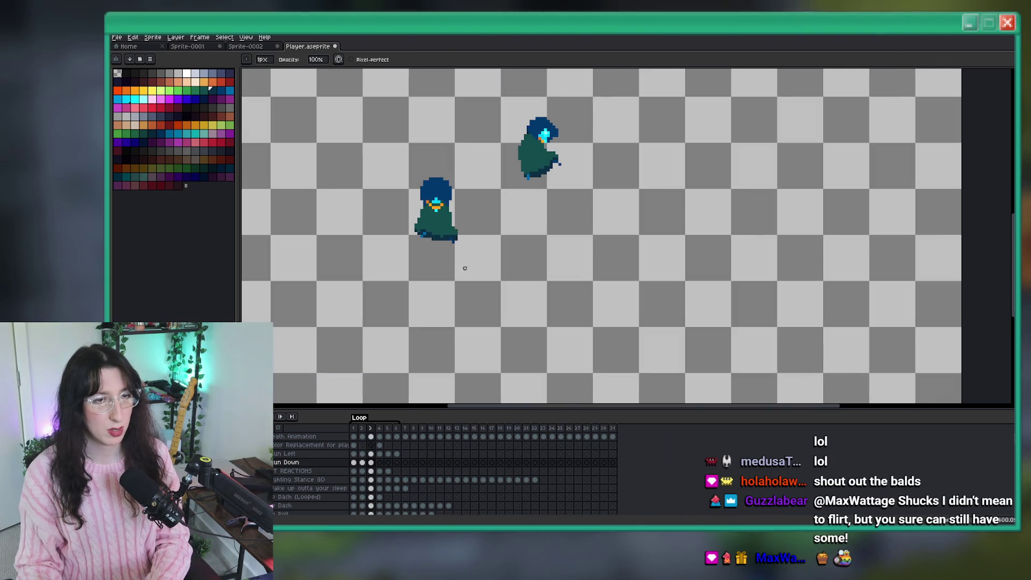
pyautogui.scroll(5, 465, 271)
pyautogui.press('i')
pyautogui.press('b')
pyautogui.click(451, 213)
pyautogui.scroll(-5, 468, 252)
pyautogui.press('Return')
# Undo the extra lower-right pixels and extend the cloak's lower-right edge in dark teal
pyautogui.scroll(1, 453, 230)
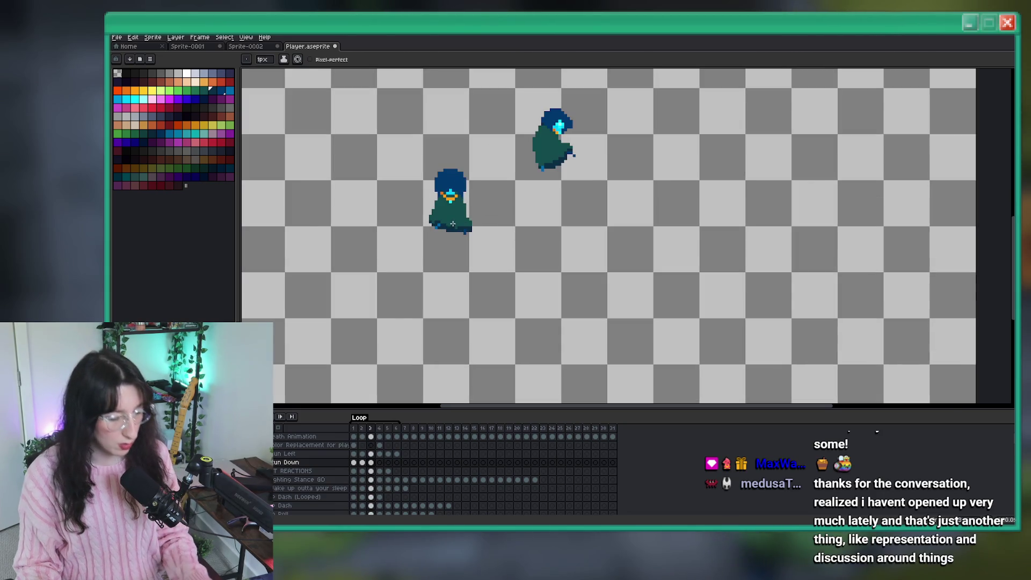
pyautogui.press('m')
pyautogui.scroll(3, 469, 231)
pyautogui.hotkey('ctrl', 'z')
pyautogui.press('b')
pyautogui.press('e')
pyautogui.moveTo(485, 221); pyautogui.dragTo(488, 204)
pyautogui.scroll(-5, 473, 173)
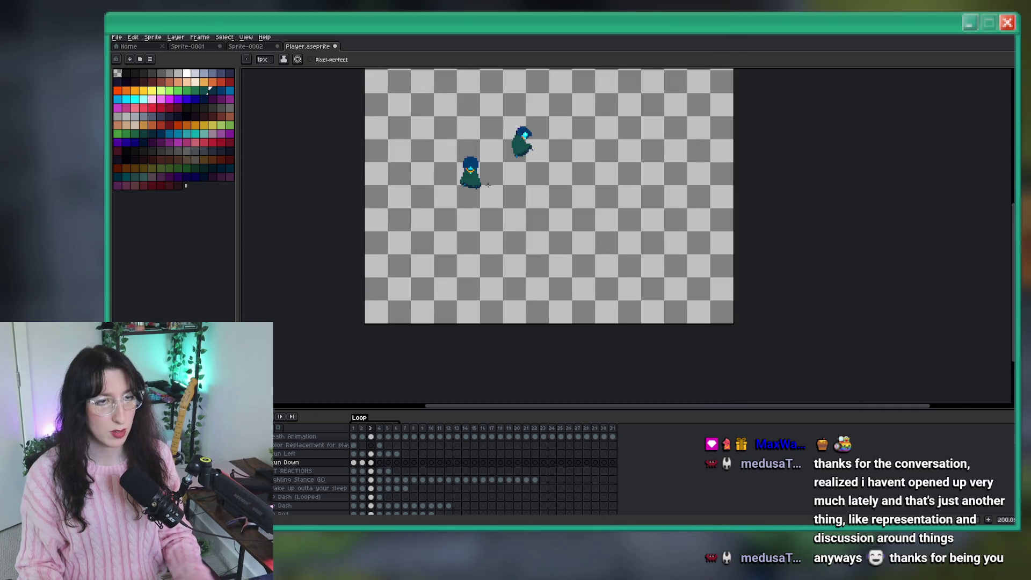
pyautogui.scroll(2, 492, 189)
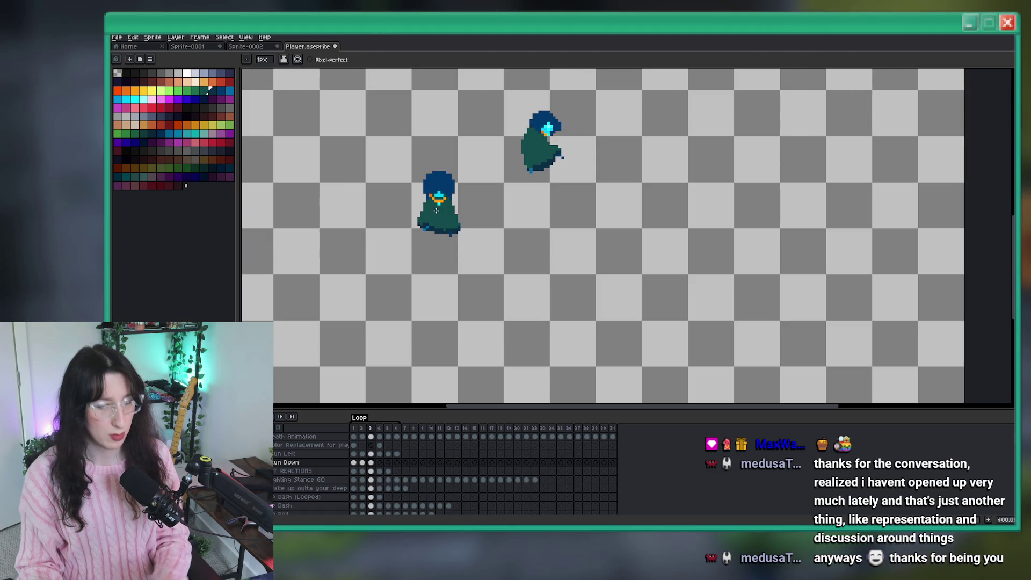
pyautogui.press('m')
pyautogui.scroll(3, 436, 210)
# Move the 2x2 blue pixel block up and one pixel left, and commit it
pyautogui.moveTo(471, 285)
pyautogui.mouseDown()
pyautogui.moveTo(506, 320)
pyautogui.moveTo(488, 286)
pyautogui.mouseUp()
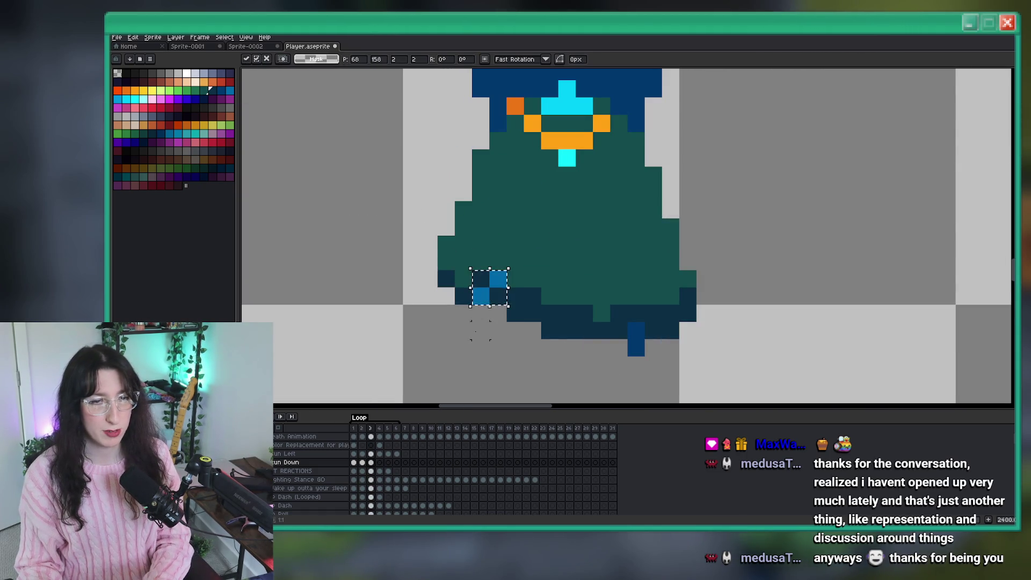
pyautogui.press('Left')
pyautogui.press('Return')
pyautogui.scroll(-3, 481, 330)
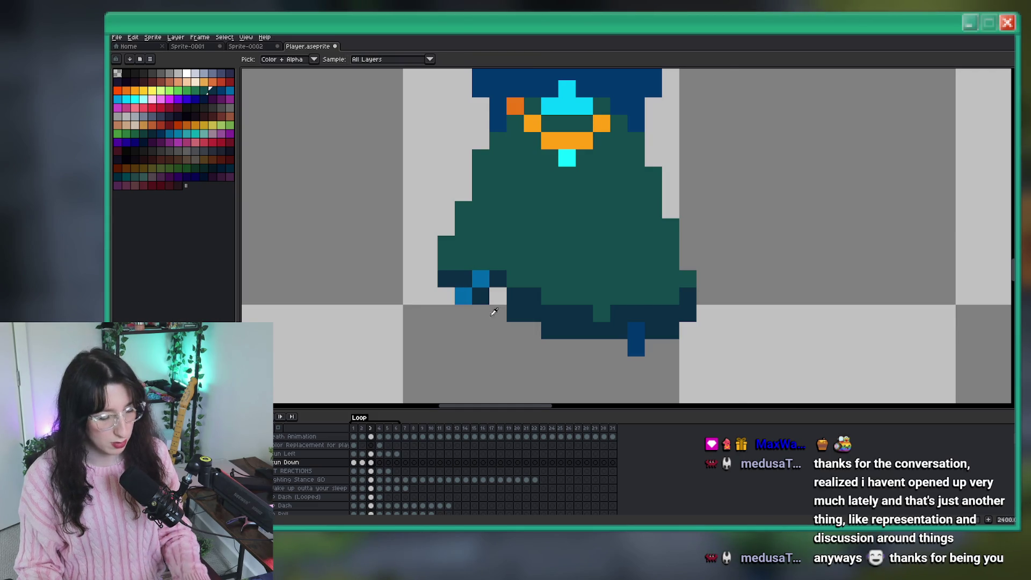
pyautogui.scroll(1, 483, 322)
# Repaint the blue pixels at the cloak's lower-left corner with a sampled colour
pyautogui.press('b')
pyautogui.scroll(-4, 508, 296)
pyautogui.scroll(3, 507, 296)
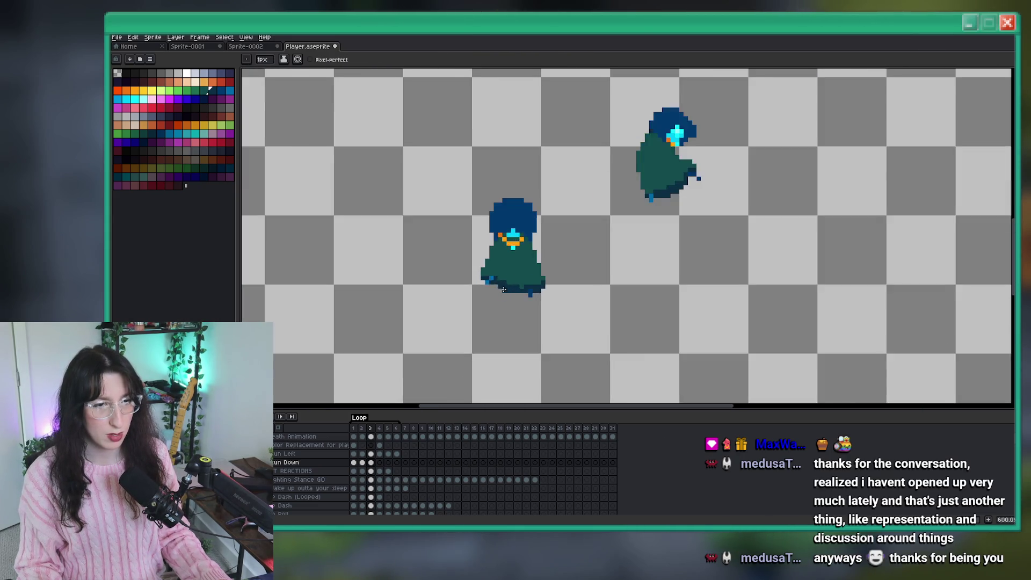
pyautogui.press('i')
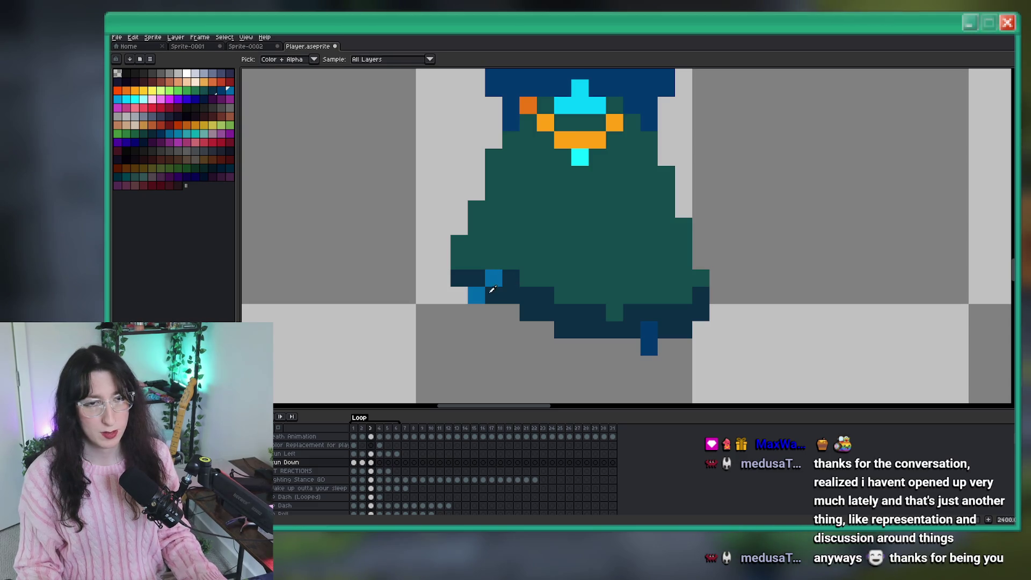
pyautogui.press('b')
pyautogui.moveTo(494, 295); pyautogui.dragTo(511, 278)
pyautogui.scroll(-4, 476, 295)
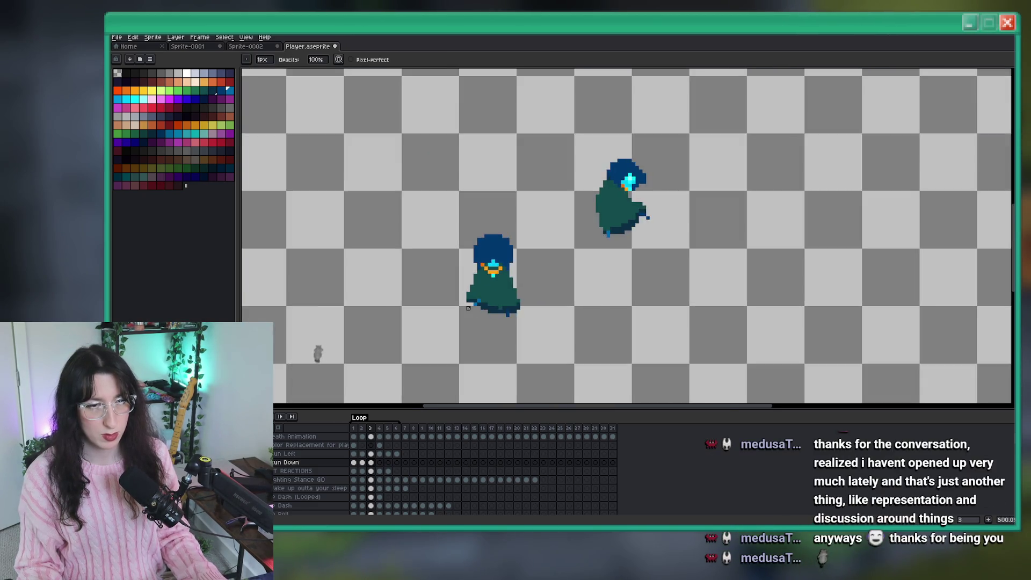
pyautogui.scroll(5, 462, 268)
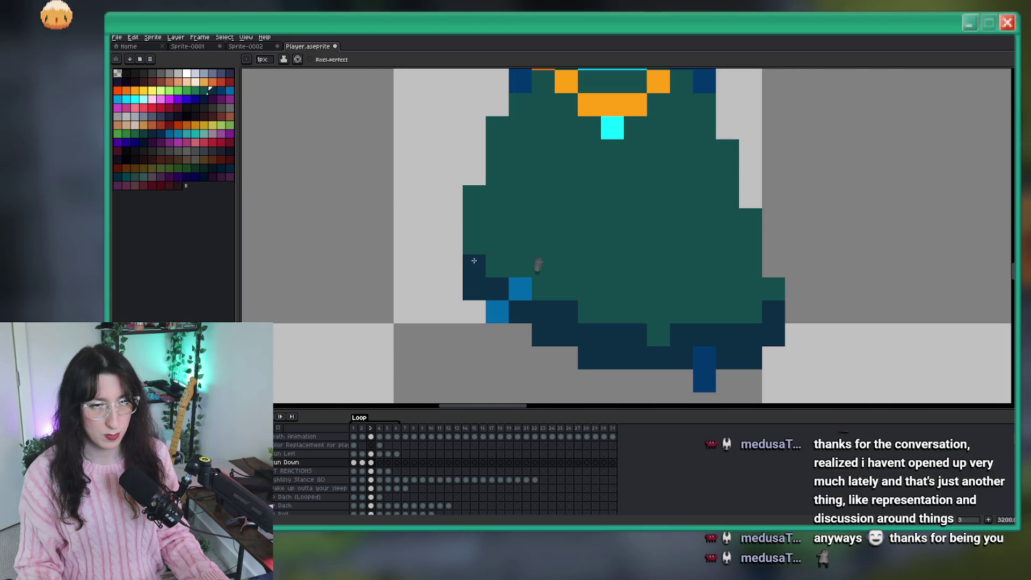
# Paint navy and teal pixels along the cloak's left edge
pyautogui.moveTo(472, 244); pyautogui.dragTo(451, 258)
pyautogui.click(453, 223)
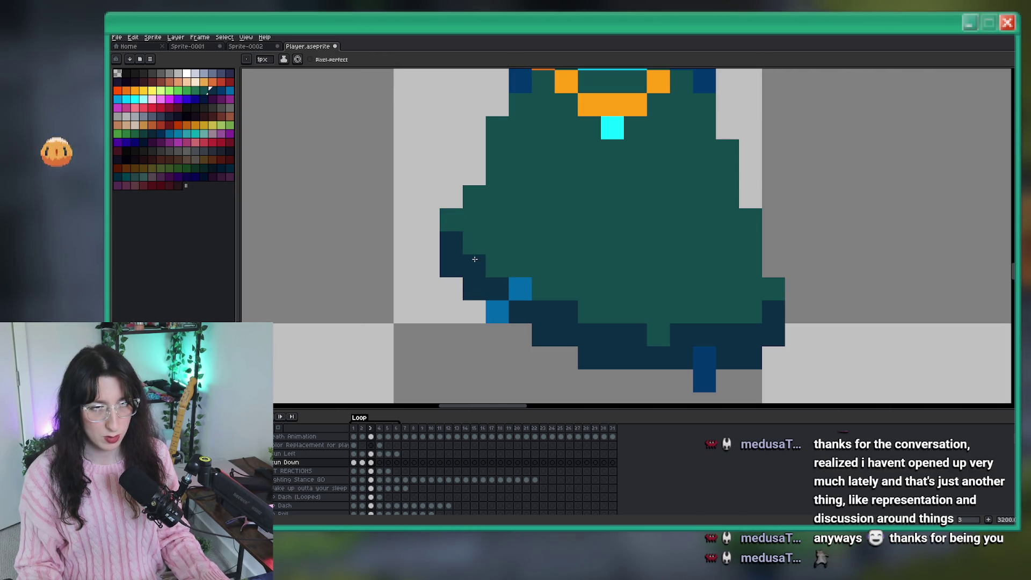
pyautogui.scroll(-4, 463, 237)
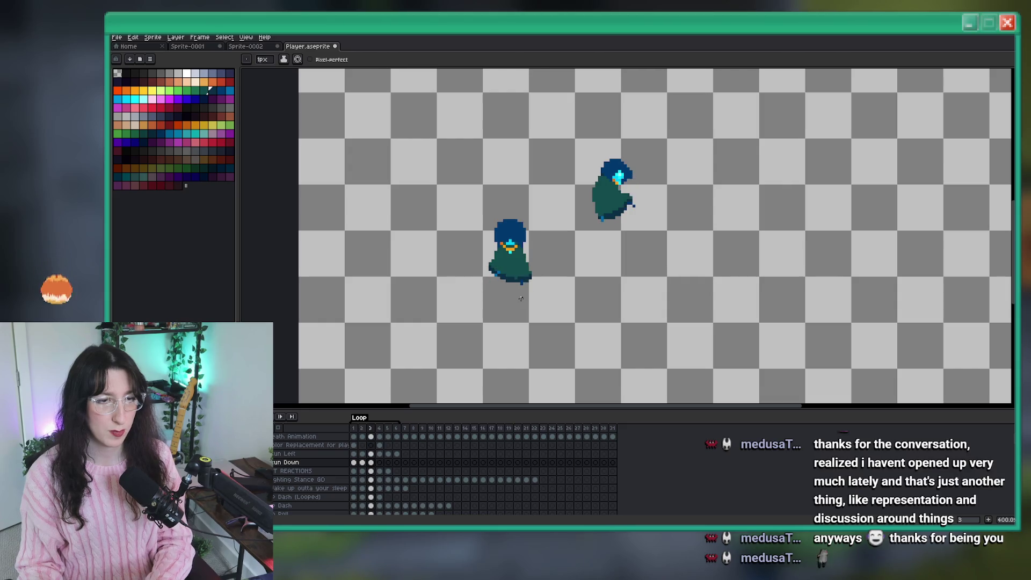
pyautogui.scroll(-2, 518, 299)
pyautogui.press('.')
pyautogui.press('.')
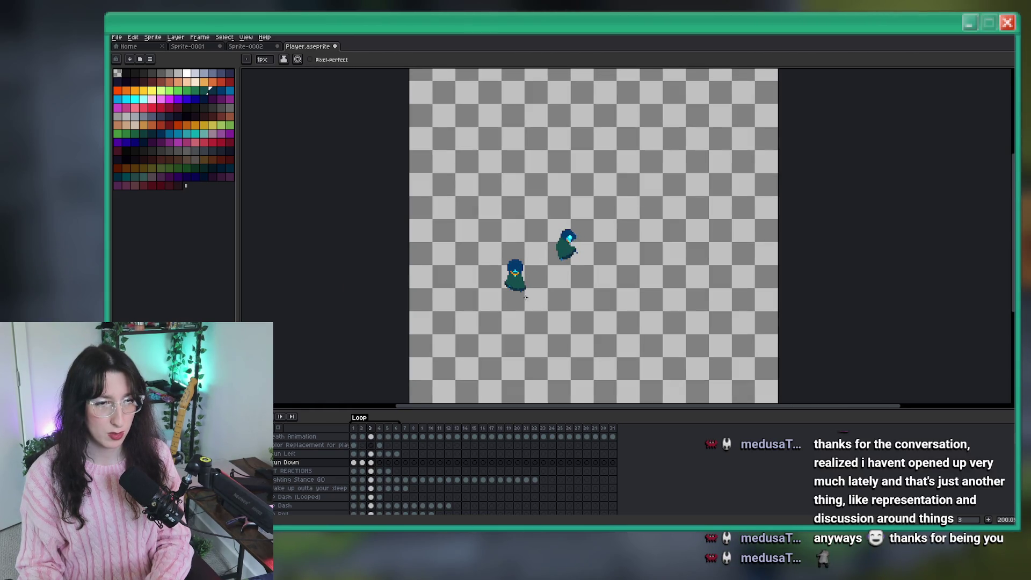
pyautogui.scroll(5, 505, 286)
pyautogui.scroll(-4, 504, 285)
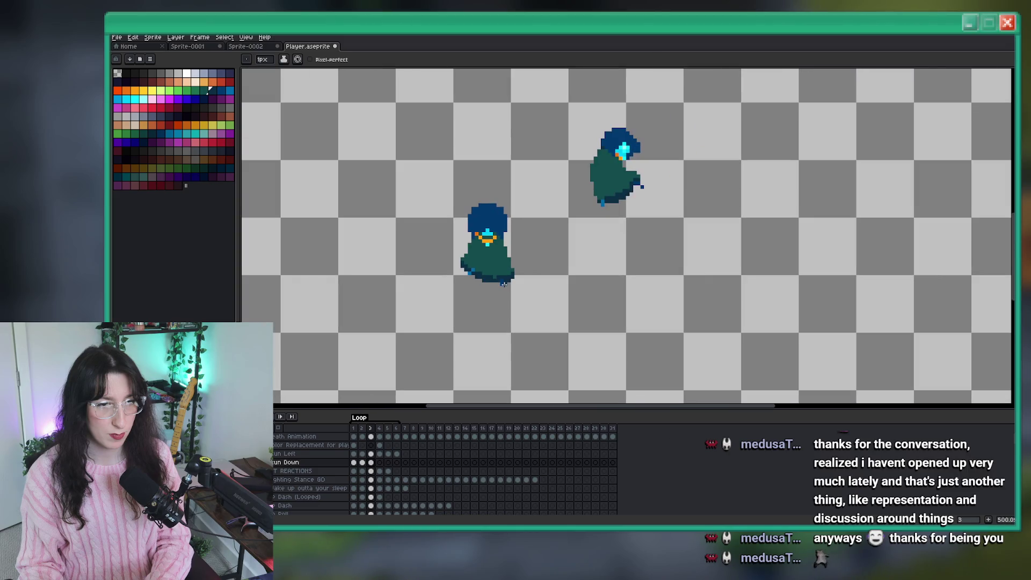
# Fill the one-pixel gap beside the foot and save Player.aseprite
pyautogui.press('m')
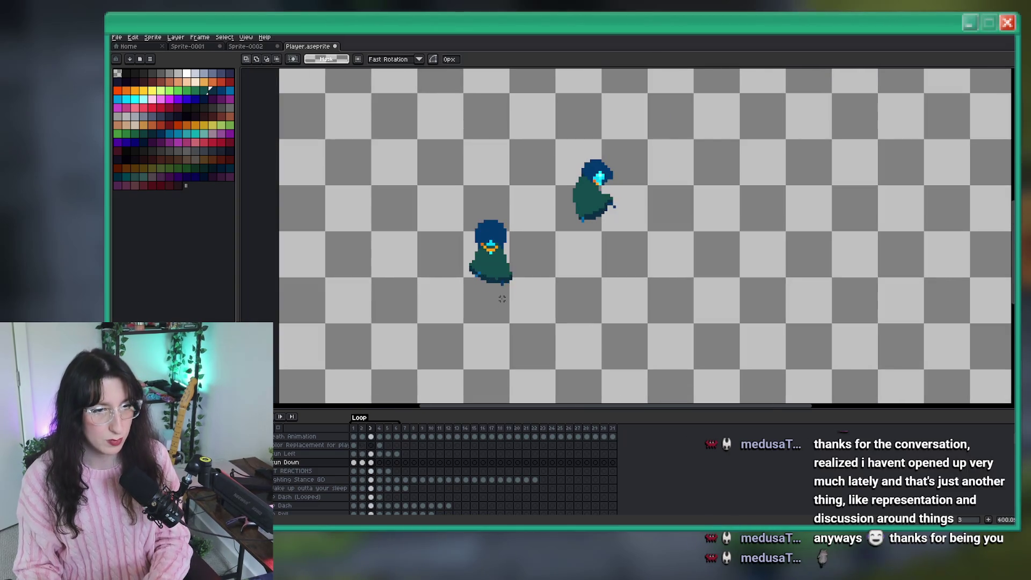
pyautogui.scroll(2, 501, 278)
pyautogui.scroll(2, 501, 277)
pyautogui.press('.')
pyautogui.press('.')
pyautogui.press(',')
pyautogui.press(',')
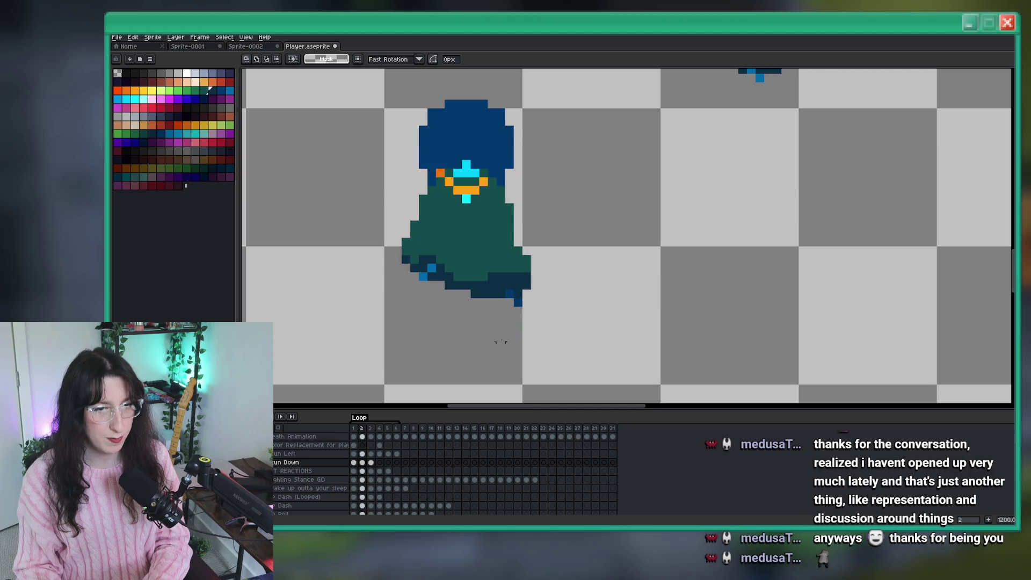
pyautogui.scroll(1, 500, 279)
pyautogui.scroll(5, 497, 261)
pyautogui.press('b')
pyautogui.click(497, 225)
pyautogui.scroll(-4, 500, 226)
pyautogui.hotkey('ctrl', 's')
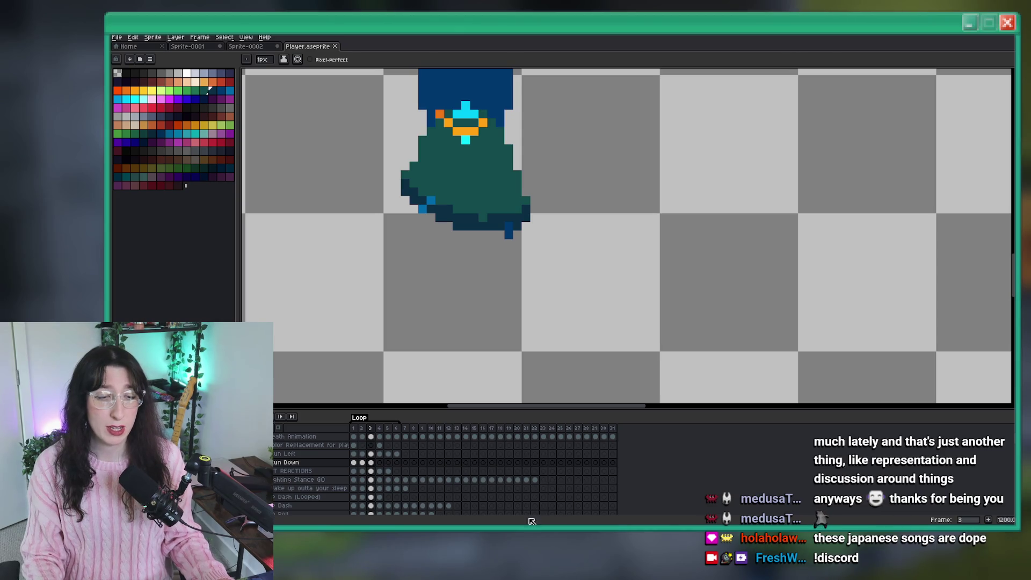
pyautogui.press('super')
pyautogui.write('discord')
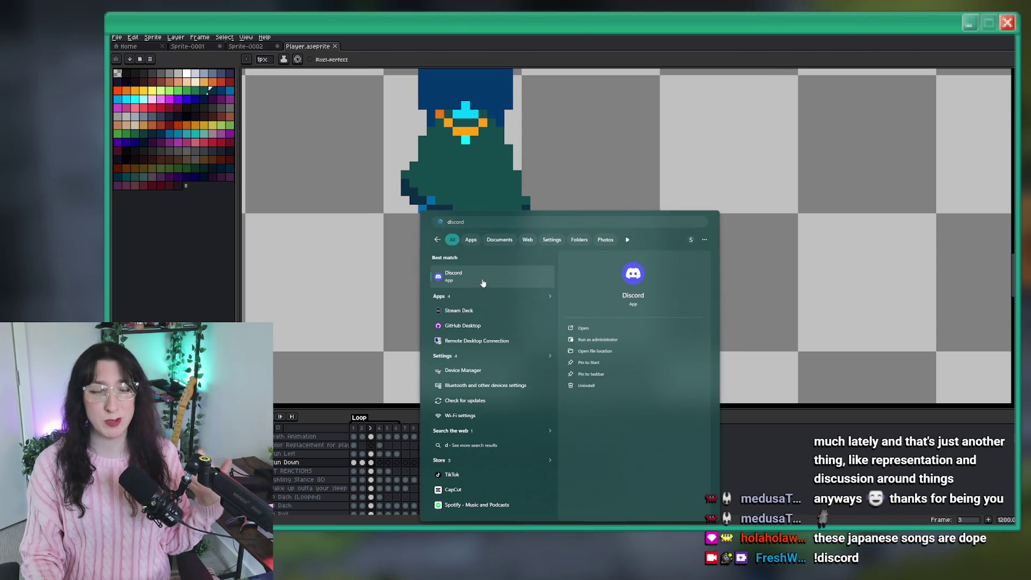
pyautogui.press('Escape')
pyautogui.click(492, 244)
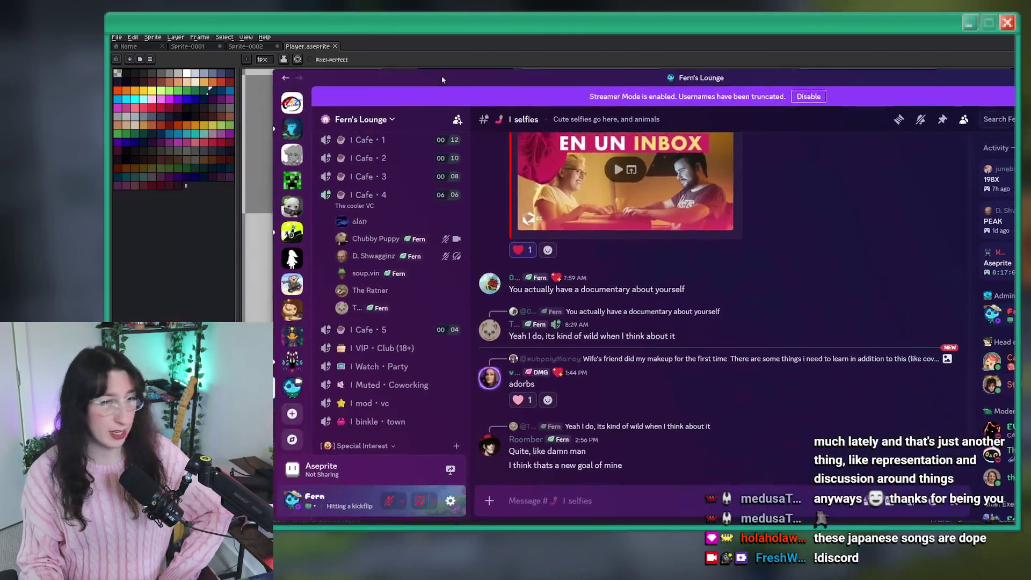
pyautogui.moveTo(432, 78); pyautogui.dragTo(369, 52)
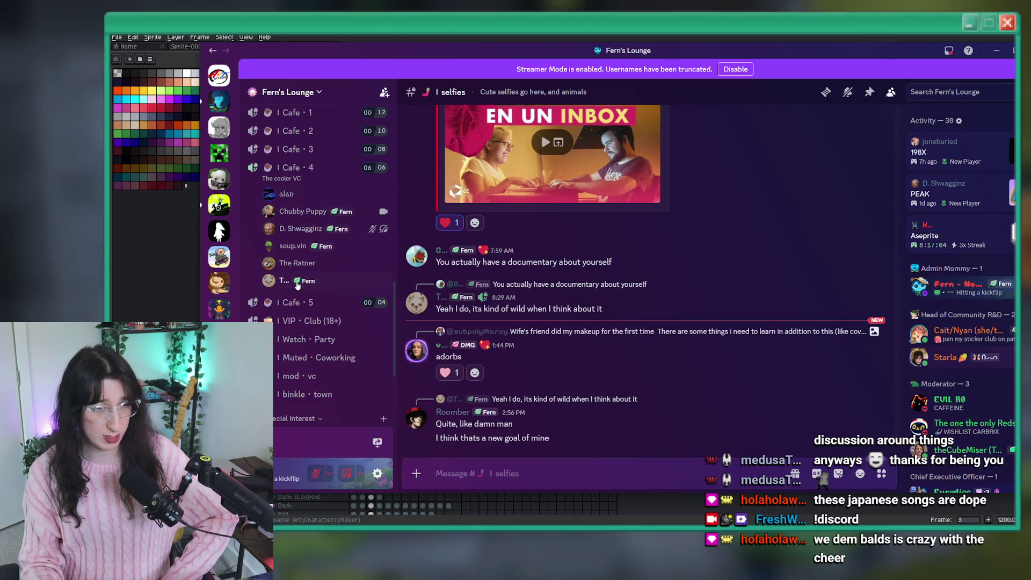
pyautogui.scroll(3, 301, 279)
pyautogui.scroll(-2, 301, 307)
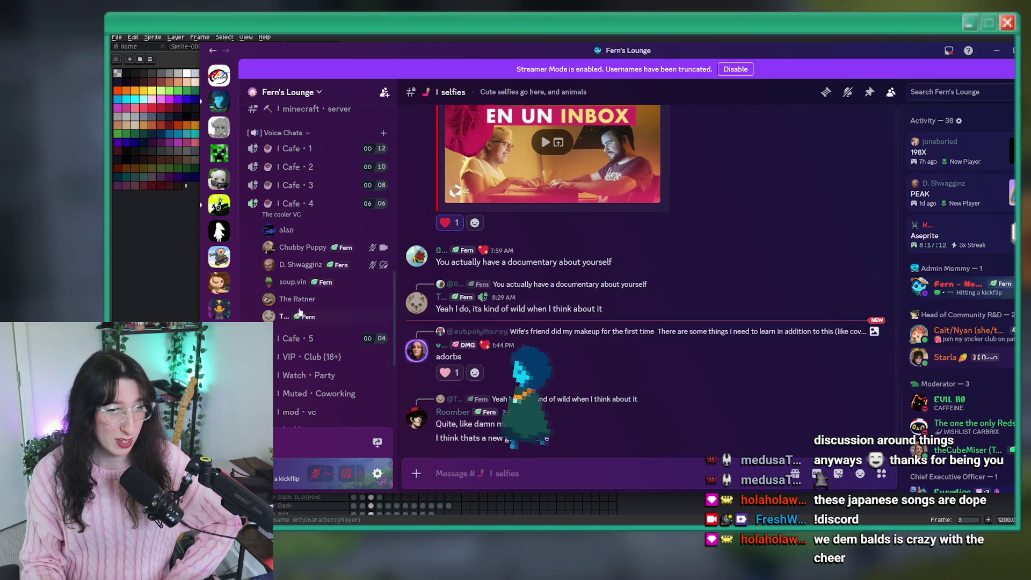
pyautogui.click(284, 316)
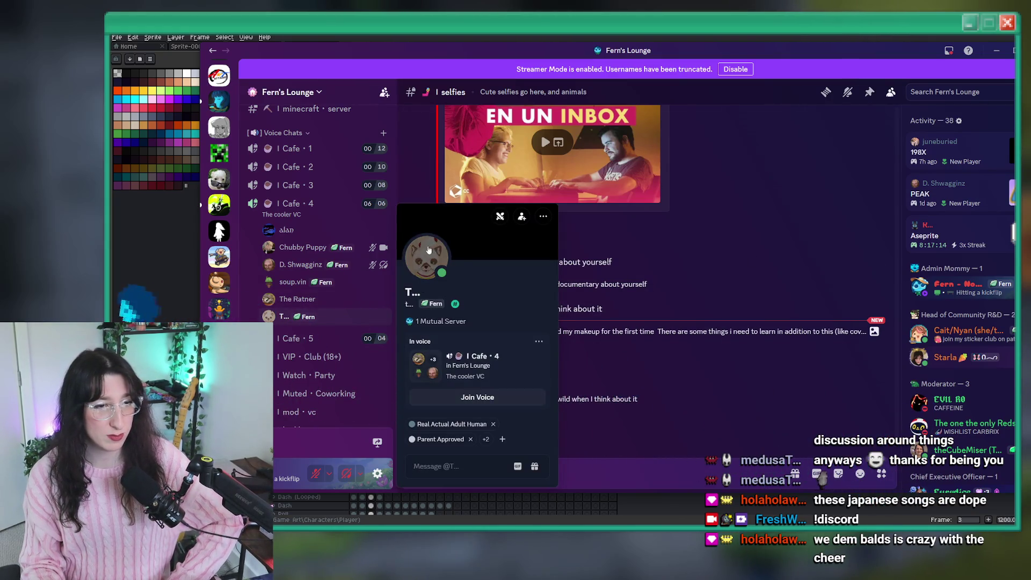
pyautogui.press('Escape')
pyautogui.scroll(10, 300, 317)
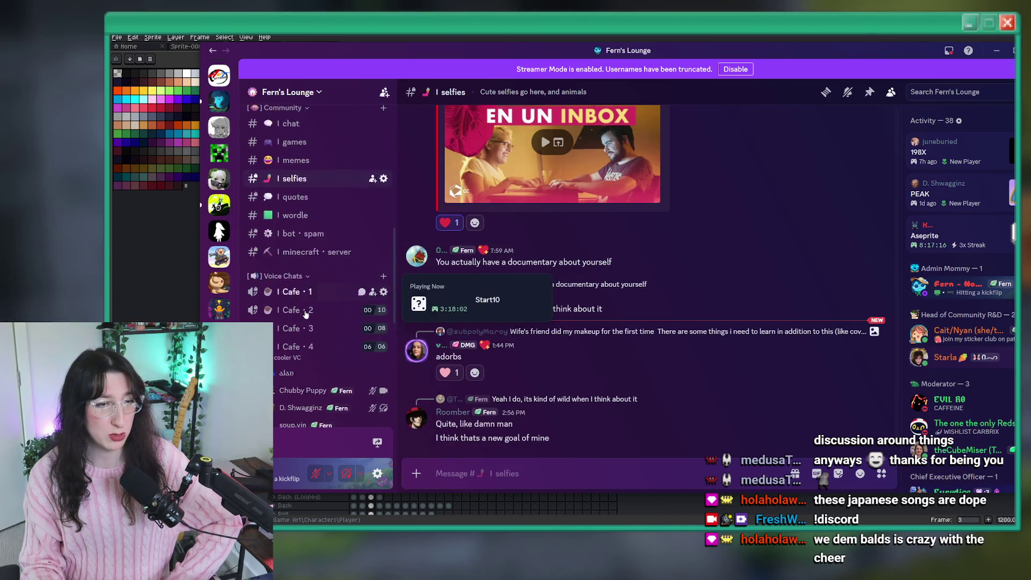
pyautogui.scroll(-10, 314, 320)
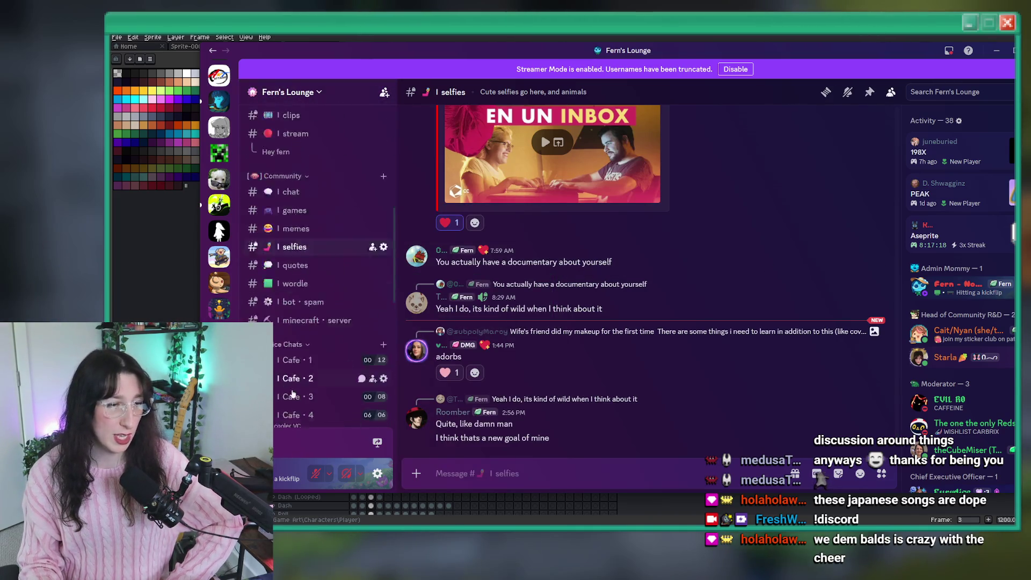
pyautogui.scroll(10, 295, 391)
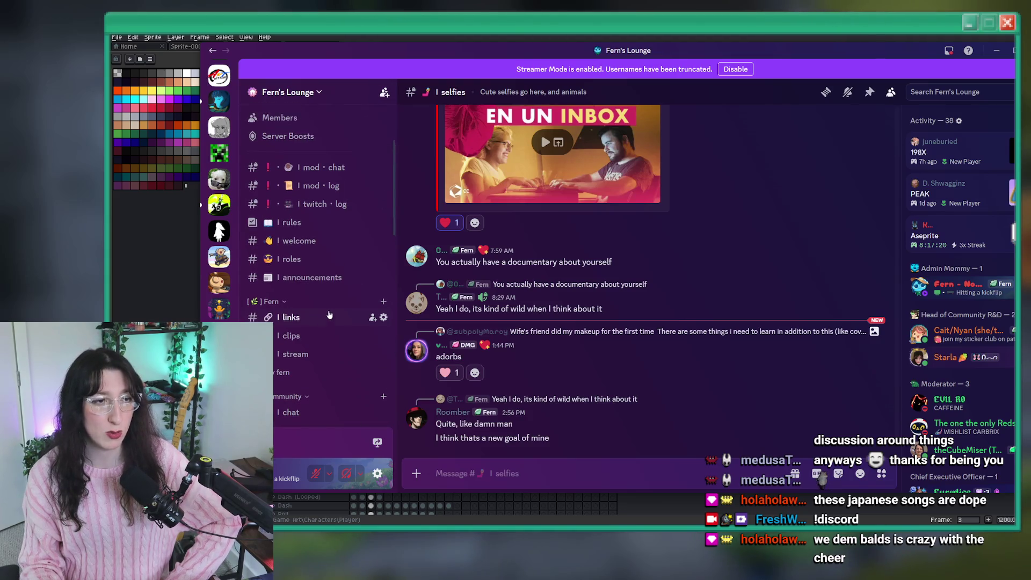
pyautogui.hotkey('alt', 'Tab')
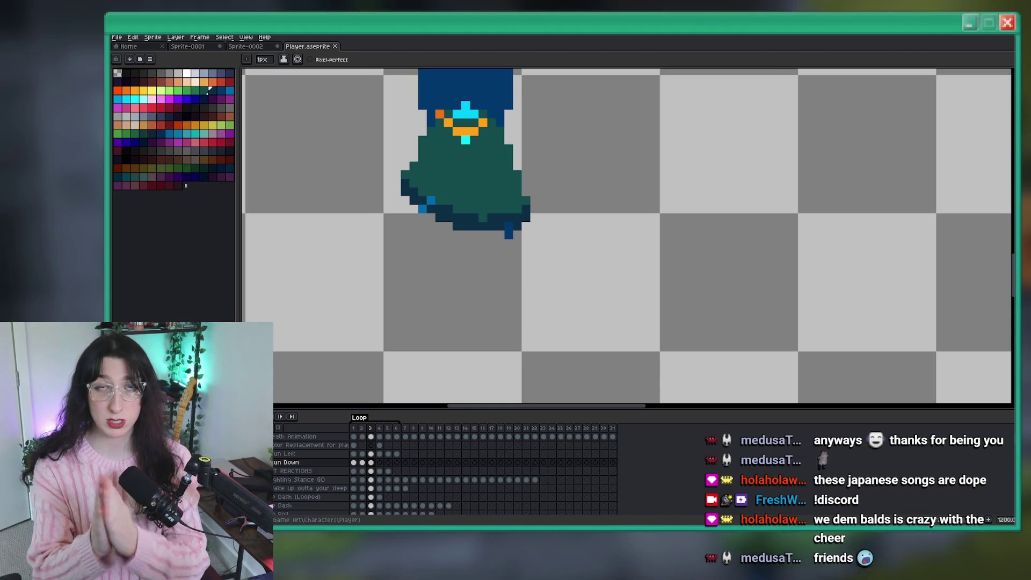
# Play the Run Down animation and centre both characters in view
pyautogui.scroll(-2, 732, 184)
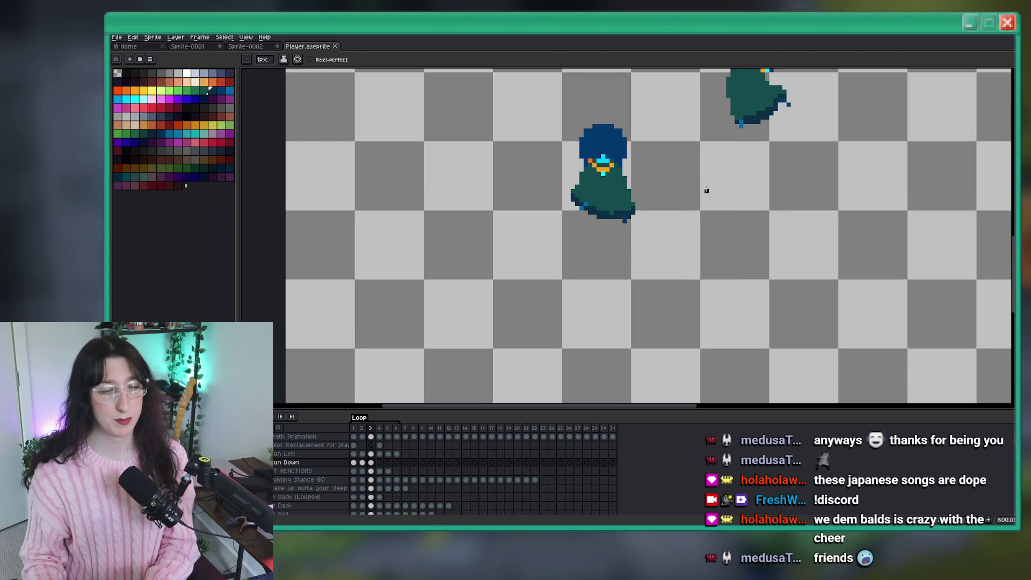
pyautogui.press('Return')
pyautogui.scroll(-2, 677, 214)
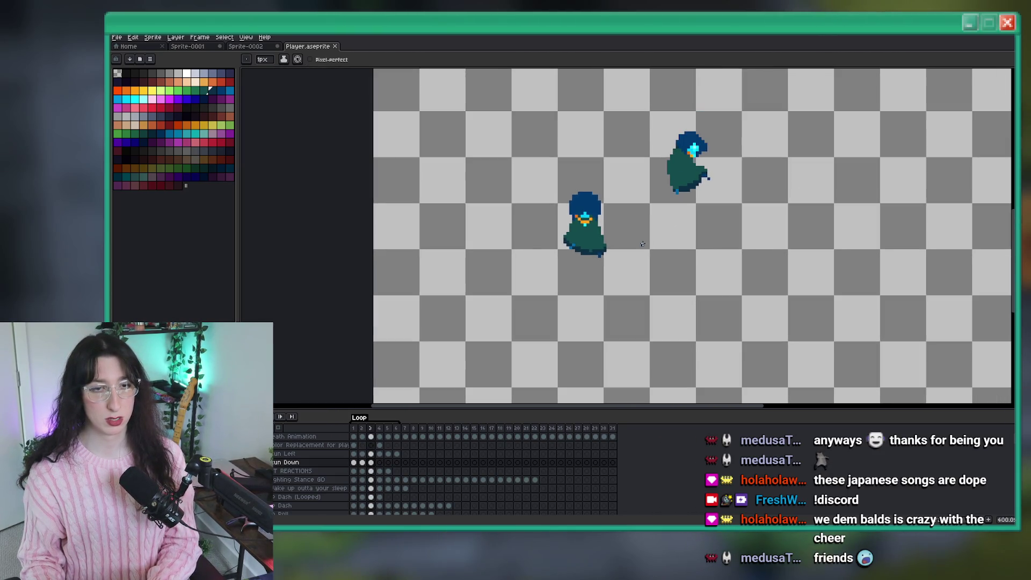
pyautogui.moveTo(642, 244)
pyautogui.mouseDown()
pyautogui.moveTo(579, 257)
pyautogui.moveTo(553, 236)
pyautogui.mouseUp()
# Marquee-select the front character's head area in frames 2 and 3
pyautogui.press('m')
pyautogui.scroll(3, 549, 176)
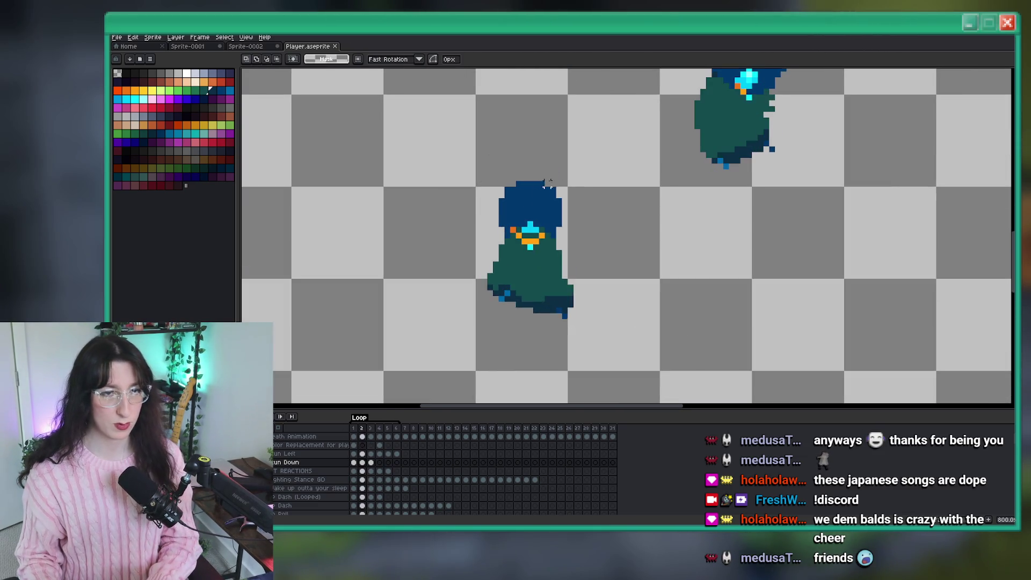
pyautogui.moveTo(531, 123); pyautogui.dragTo(598, 188)
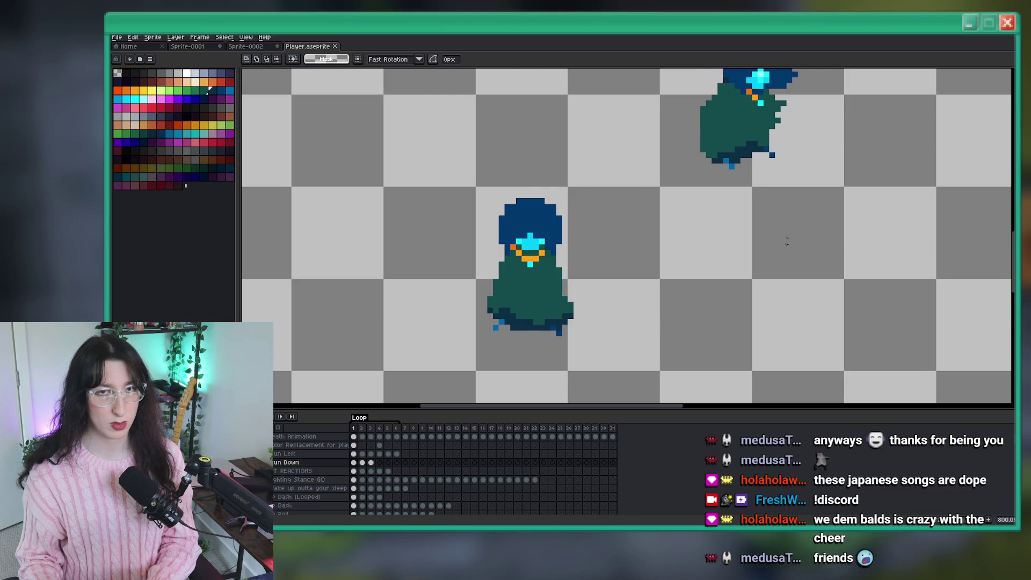
pyautogui.moveTo(602, 142); pyautogui.dragTo(471, 247)
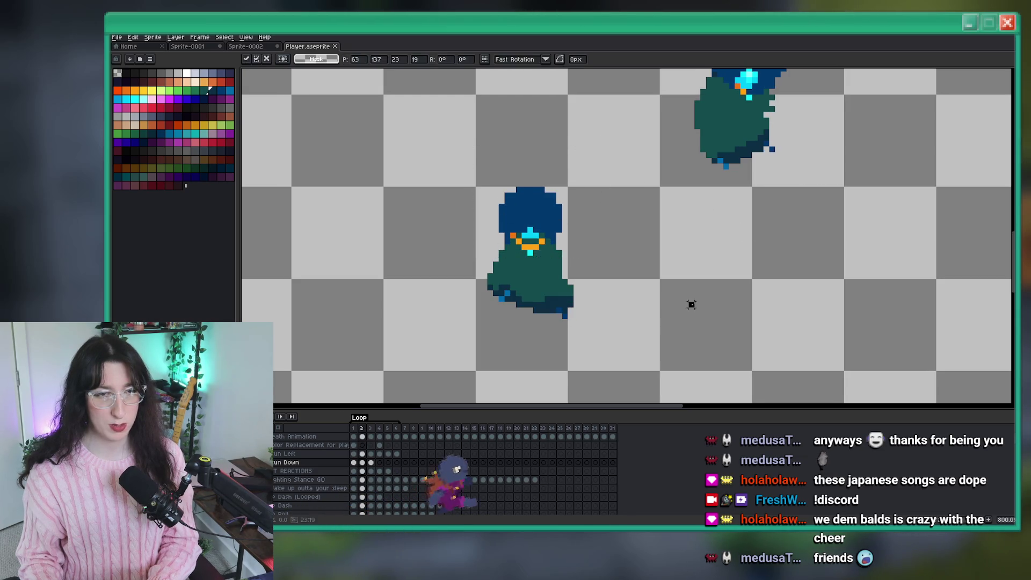
pyautogui.scroll(-3, 691, 301)
pyautogui.moveTo(558, 178); pyautogui.dragTo(466, 261)
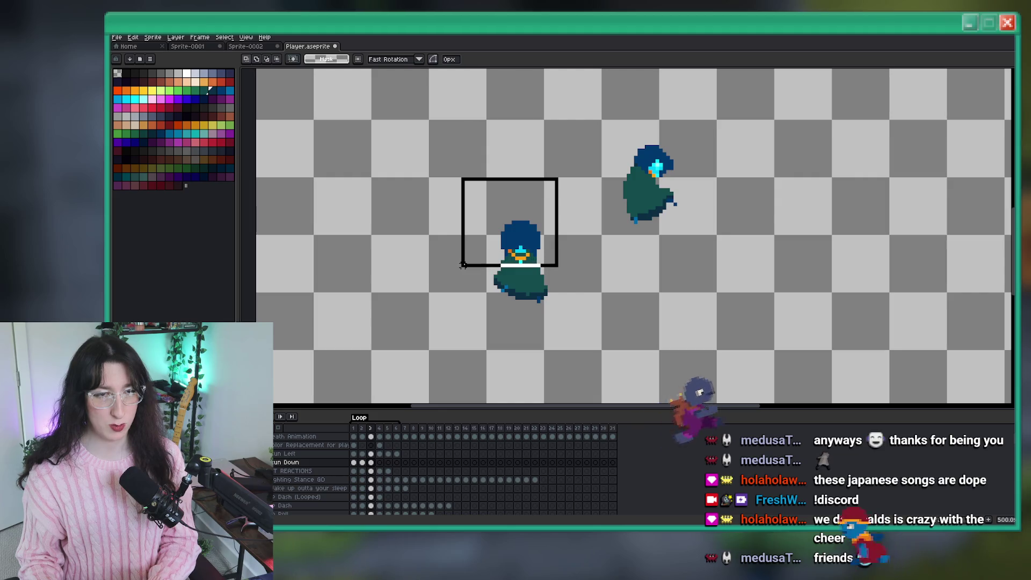
pyautogui.press('Home')
pyautogui.scroll(-1, 636, 304)
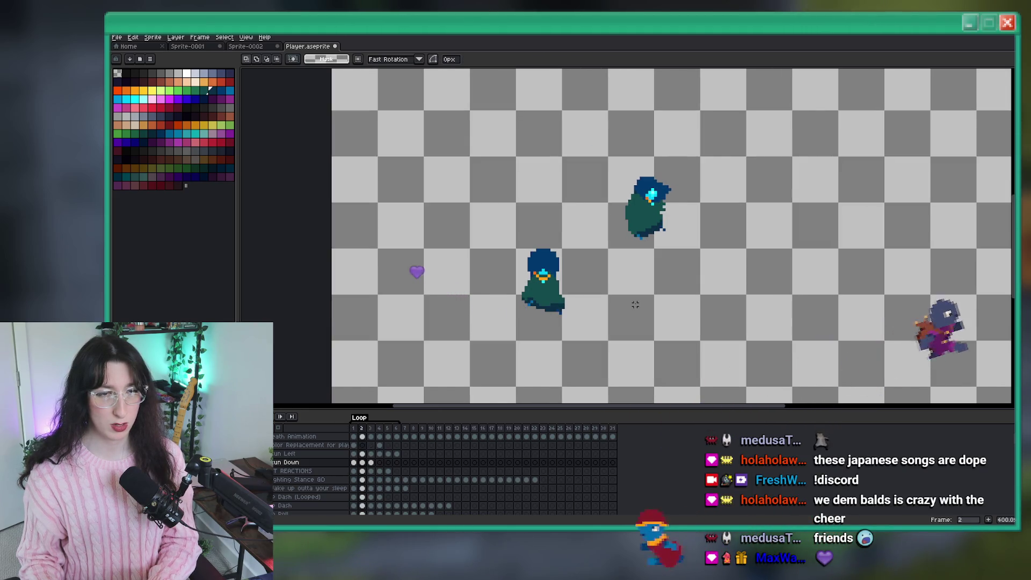
pyautogui.scroll(-1, 552, 305)
pyautogui.scroll(-1, 552, 304)
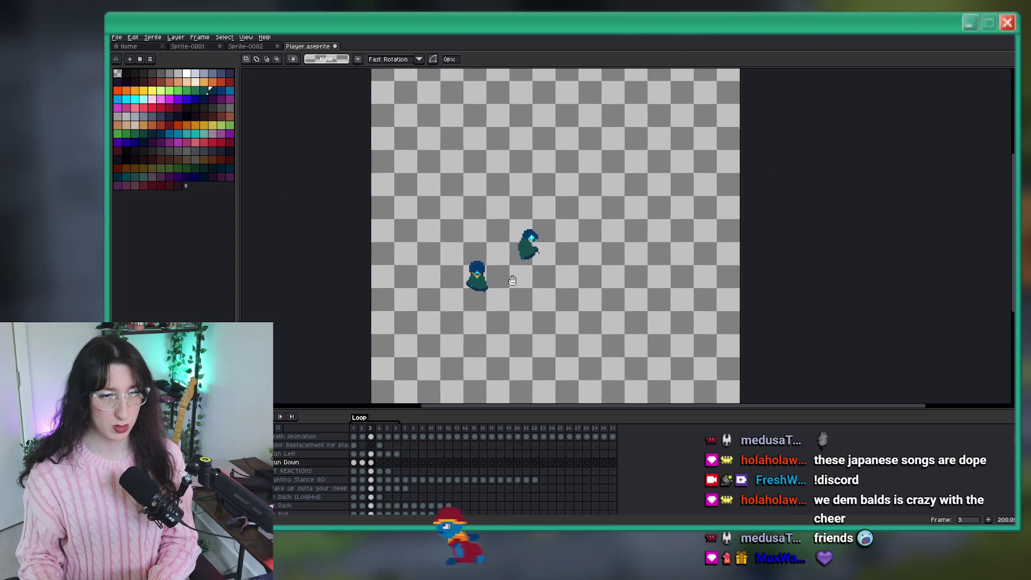
pyautogui.scroll(1, 537, 290)
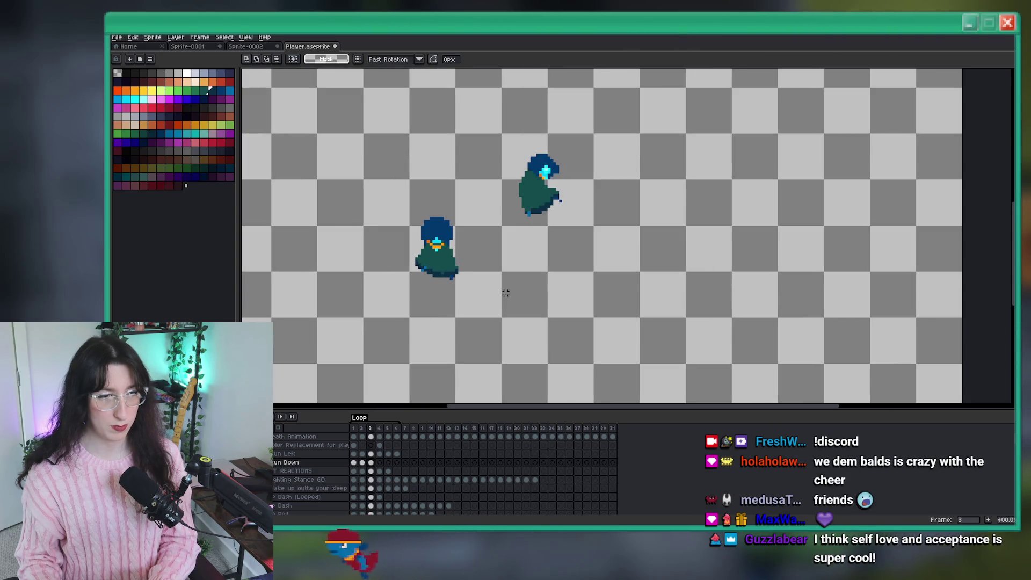
# On Run Down frame 4, select the lower character's head, then clear the selection
pyautogui.click(379, 463)
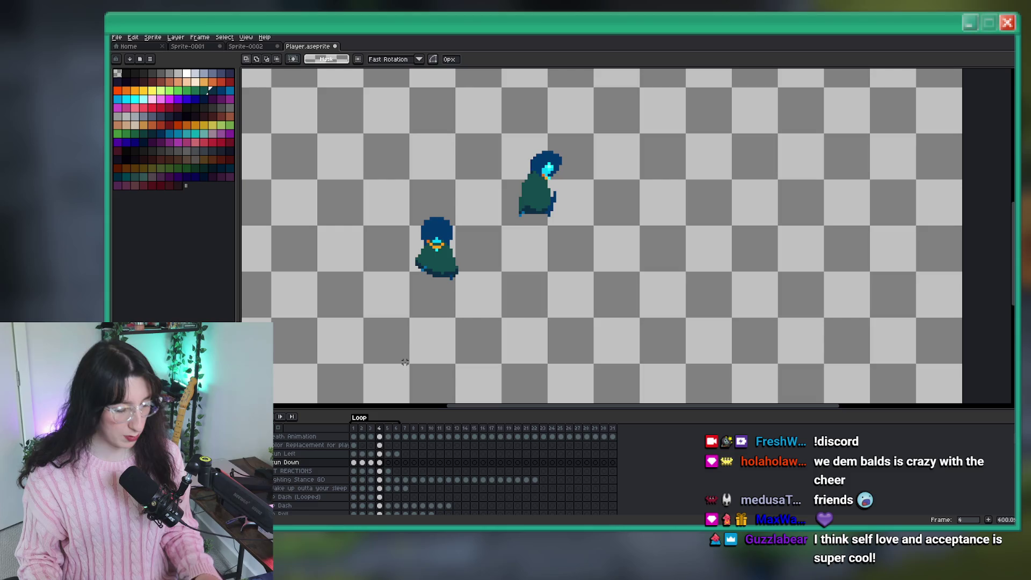
pyautogui.scroll(1, 444, 236)
pyautogui.moveTo(497, 181); pyautogui.dragTo(403, 257)
pyautogui.hotkey('ctrl', 'd')
pyautogui.press('i')
pyautogui.scroll(5, 424, 257)
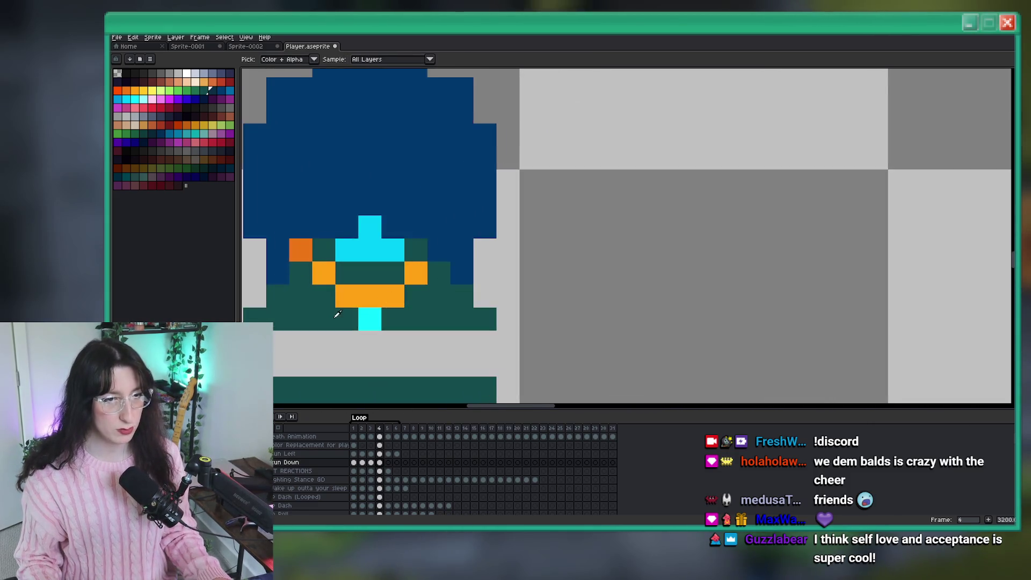
# Seal the grey band's right end with pixels and fill the band with dark green
pyautogui.press('b')
pyautogui.click(652, 271)
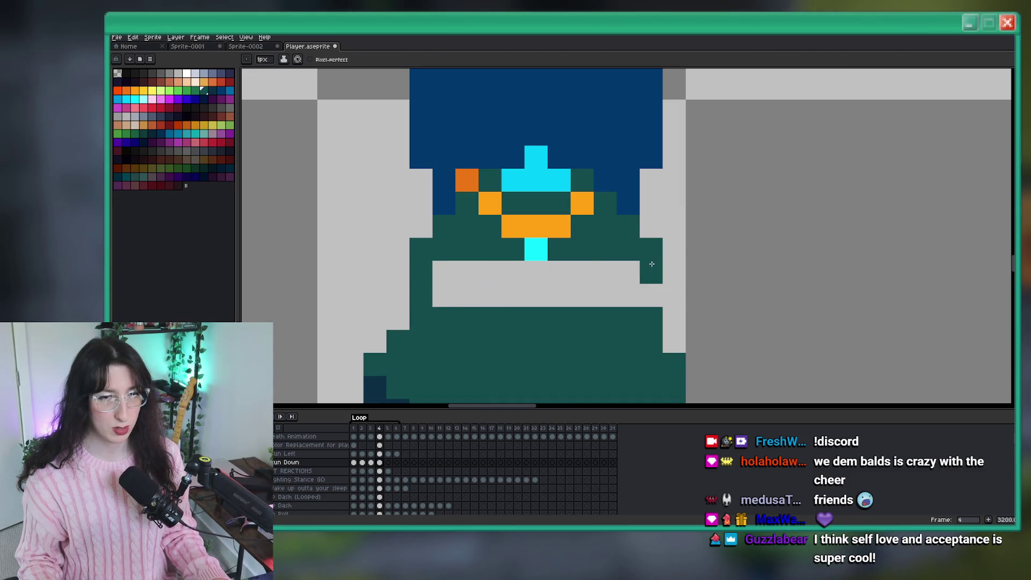
pyautogui.click(651, 295)
pyautogui.press('g')
pyautogui.click(610, 283)
pyautogui.scroll(-5, 610, 279)
pyautogui.scroll(2, 609, 271)
pyautogui.scroll(-2, 609, 270)
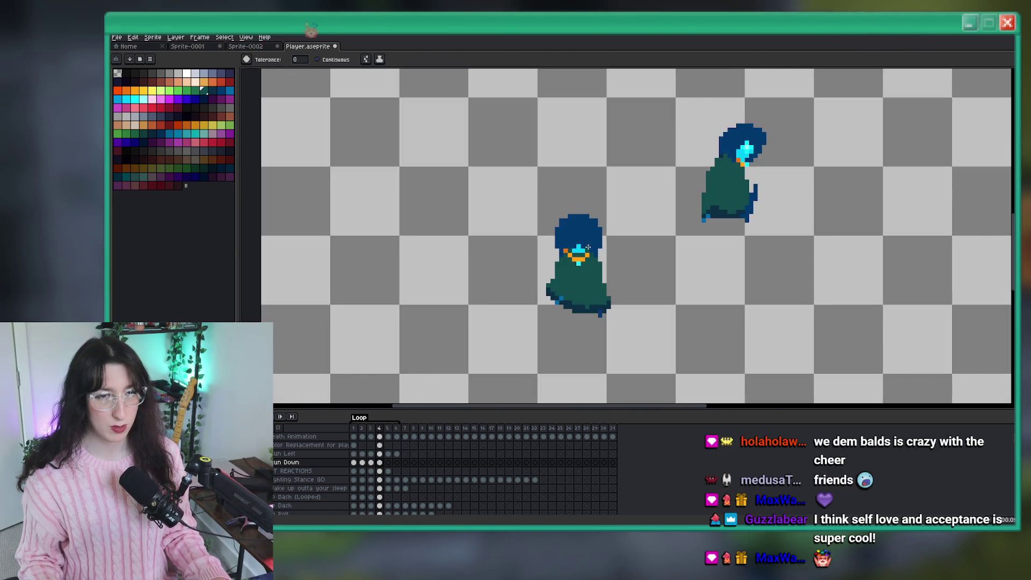
pyautogui.scroll(4, 559, 253)
pyautogui.press('i')
pyautogui.scroll(-3, 559, 252)
# Copy the 5x4 face block from frame 1 and paste it onto frame 4's head
pyautogui.click(354, 462)
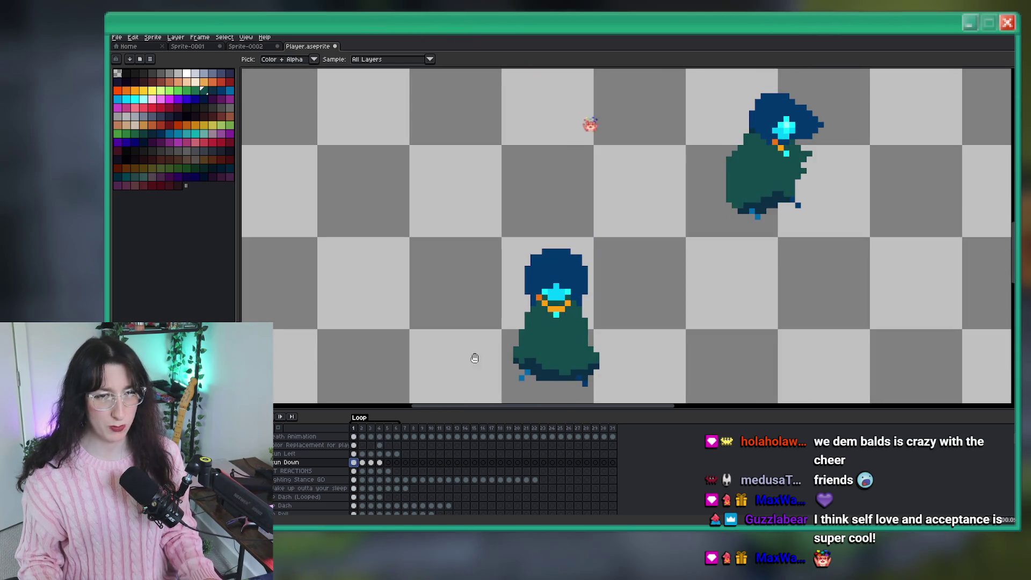
pyautogui.press('m')
pyautogui.scroll(3, 618, 312)
pyautogui.moveTo(384, 147); pyautogui.dragTo(471, 217)
pyautogui.hotkey('ctrl', 'c')
pyautogui.press('.')
pyautogui.press('.')
pyautogui.press('.')
pyautogui.hotkey('ctrl', 'v')
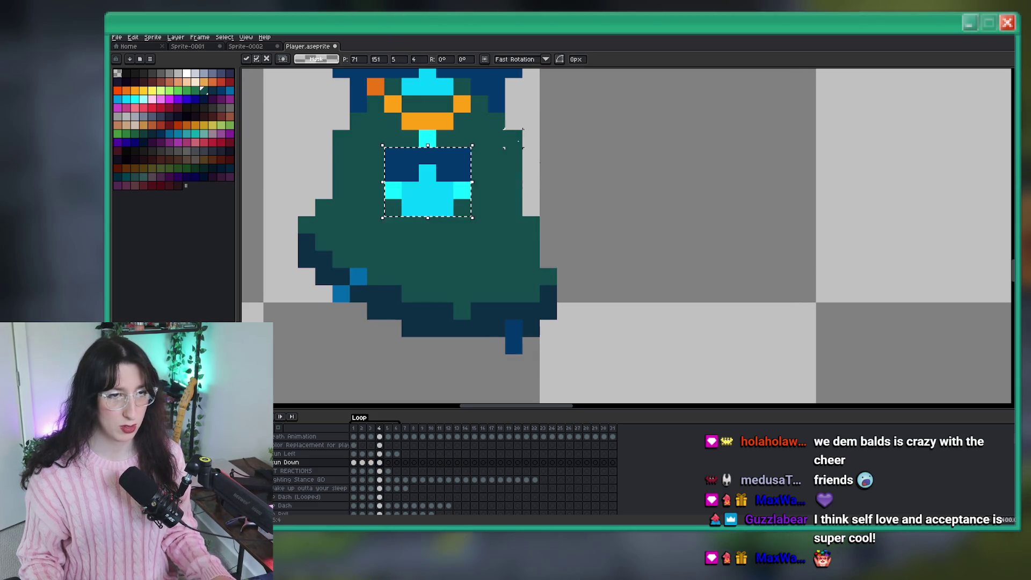
pyautogui.scroll(-2, 513, 156)
pyautogui.moveTo(482, 302)
pyautogui.mouseDown()
pyautogui.moveTo(481, 222)
pyautogui.moveTo(526, 206)
pyautogui.mouseUp()
pyautogui.press('Return')
pyautogui.scroll(2, 500, 217)
# Add light-cyan highlight pixels along the face's top row
pyautogui.press('i')
pyautogui.press('b')
pyautogui.press('i')
pyautogui.click(457, 228)
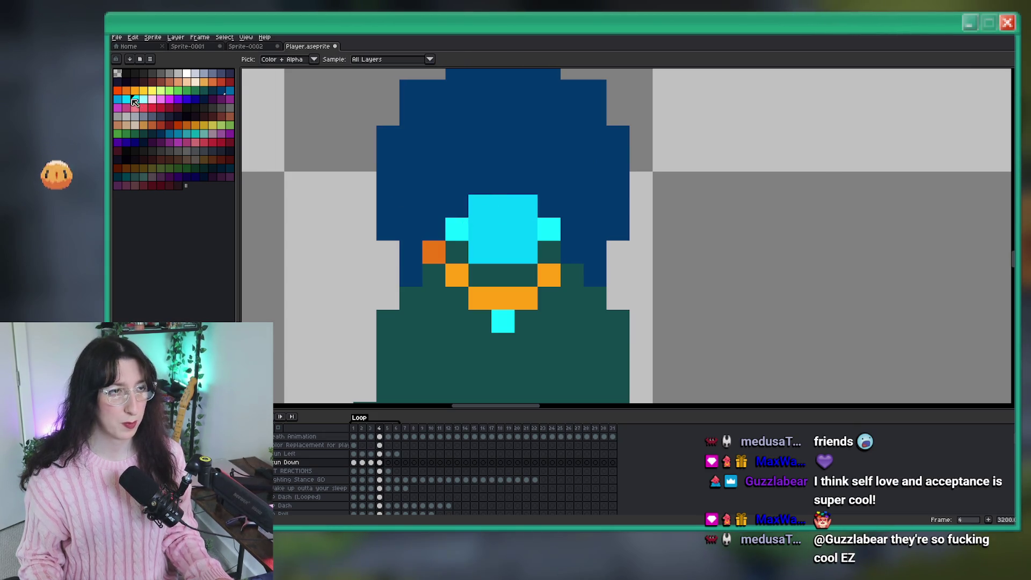
pyautogui.press('b')
pyautogui.click(456, 206)
pyautogui.click(525, 206)
pyautogui.click(548, 206)
# Recolour a top-row pixel bright cyan, then add a cyan pixel left and dark blue right
pyautogui.press('i')
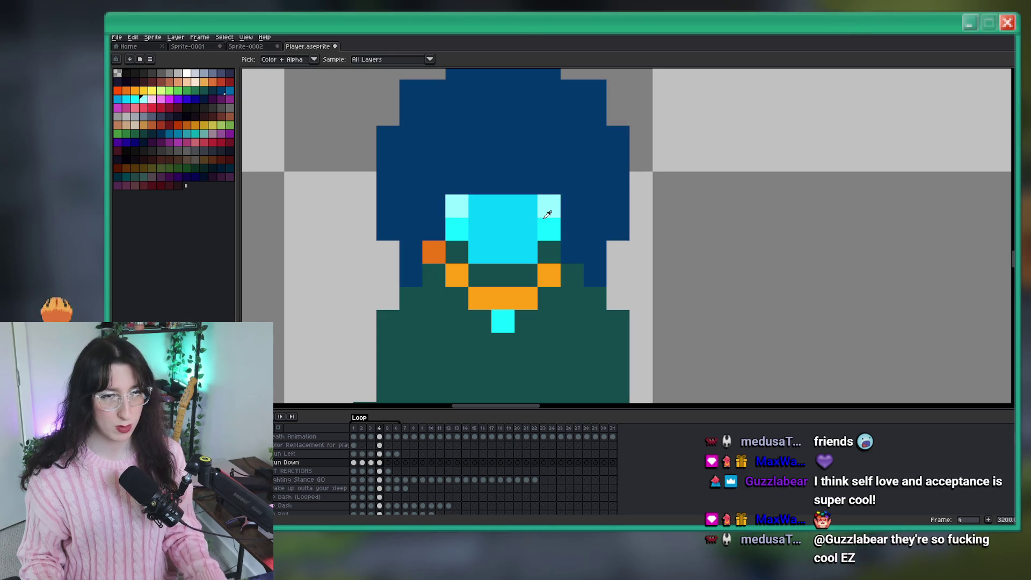
pyautogui.click(548, 222)
pyautogui.press('b')
pyautogui.click(480, 206)
pyautogui.press('i')
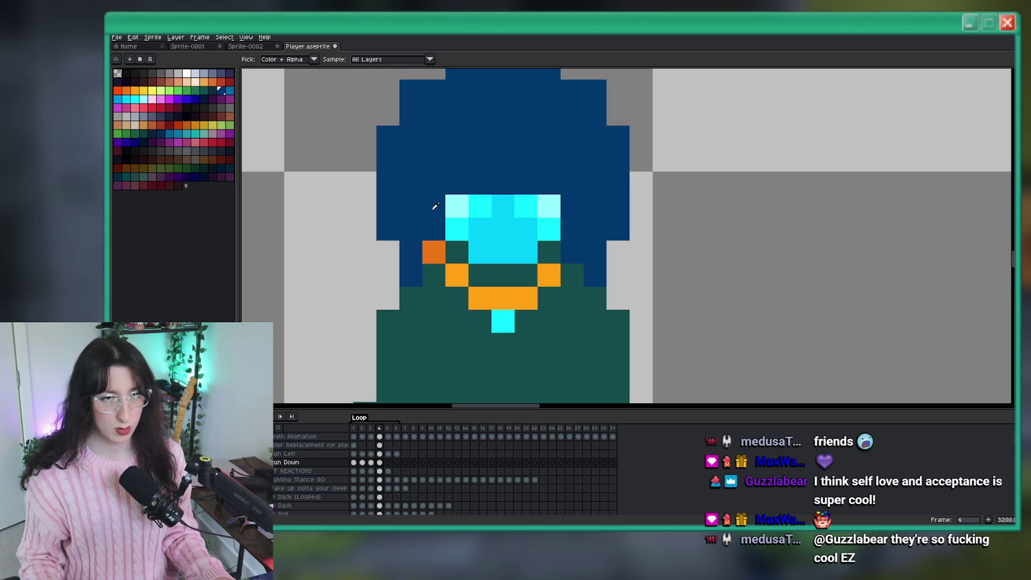
pyautogui.press('b')
pyautogui.click(435, 224)
pyautogui.rightClick(547, 228)
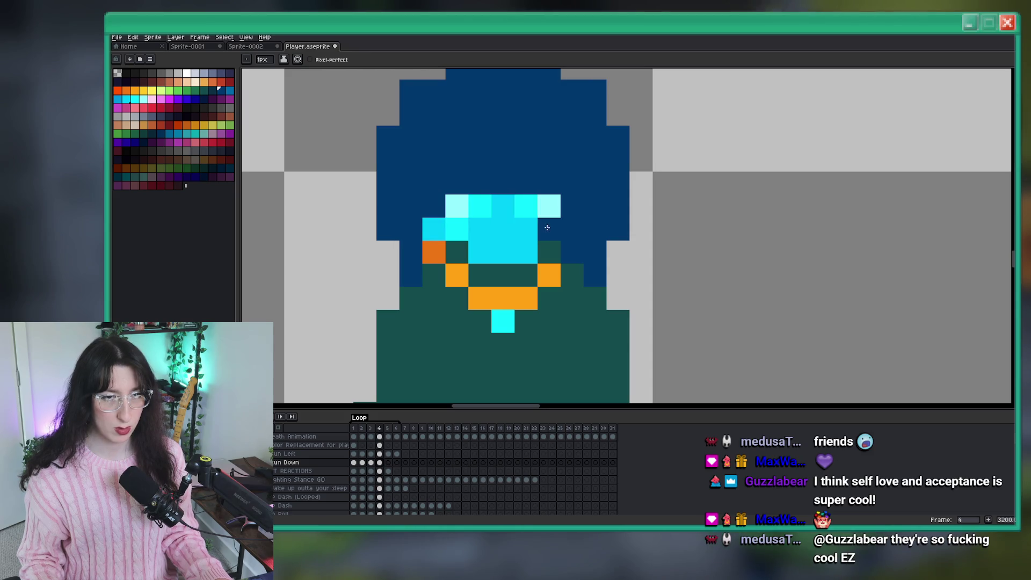
pyautogui.scroll(-6, 502, 187)
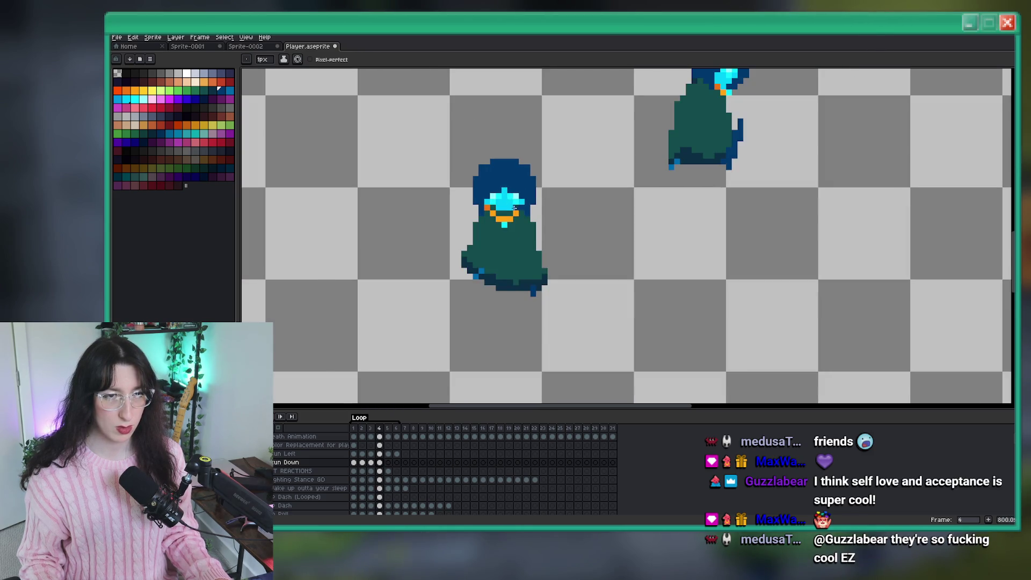
# Move the small character up a few pixels using a rectangular selection
pyautogui.scroll(-1, 561, 221)
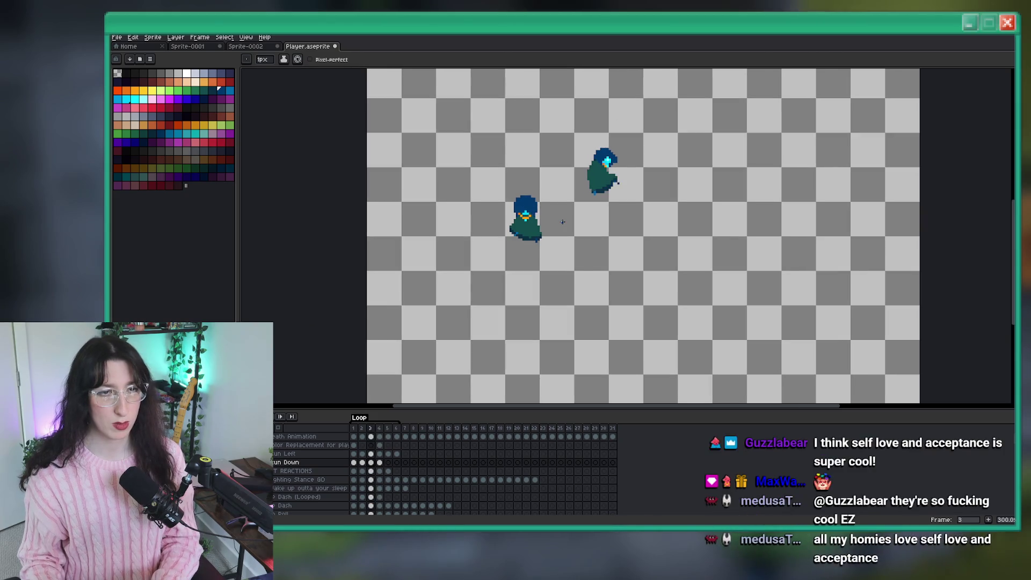
pyautogui.press('m')
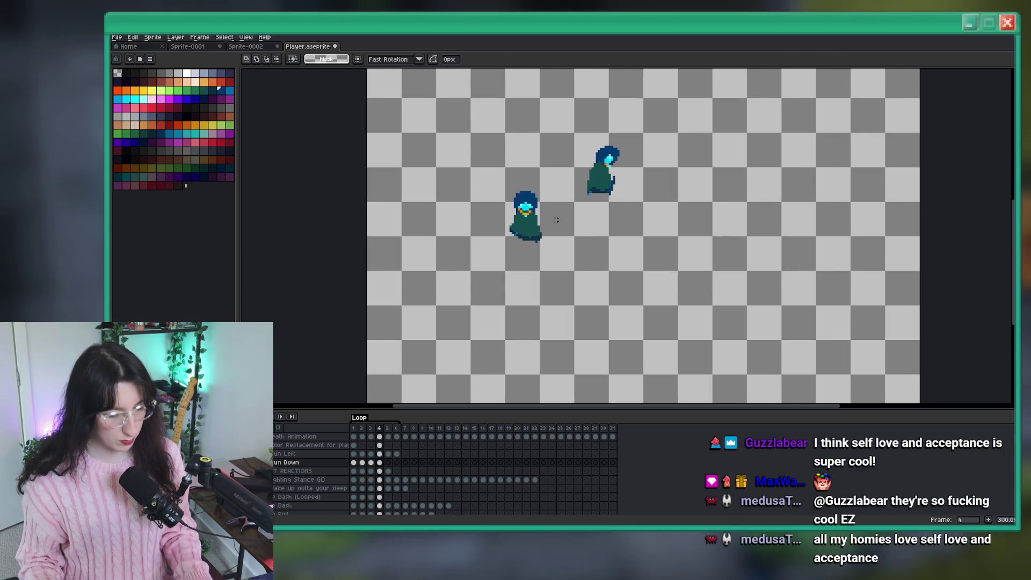
pyautogui.scroll(2, 542, 246)
pyautogui.moveTo(541, 246); pyautogui.dragTo(547, 268)
pyautogui.moveTo(550, 296); pyautogui.dragTo(485, 123)
pyautogui.press('Up')
pyautogui.press('Up')
pyautogui.press('Up')
pyautogui.hotkey('ctrl', 'd')
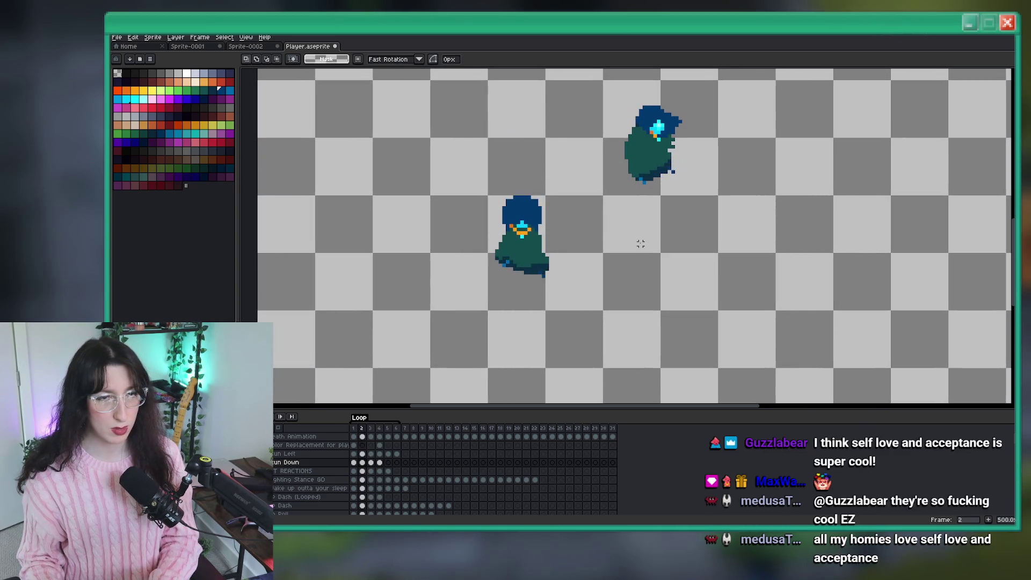
# Sample the cloak's blue and paint foot pixels below the hem, darkening the one above the left foot
pyautogui.scroll(4, 488, 237)
pyautogui.scroll(4, 586, 219)
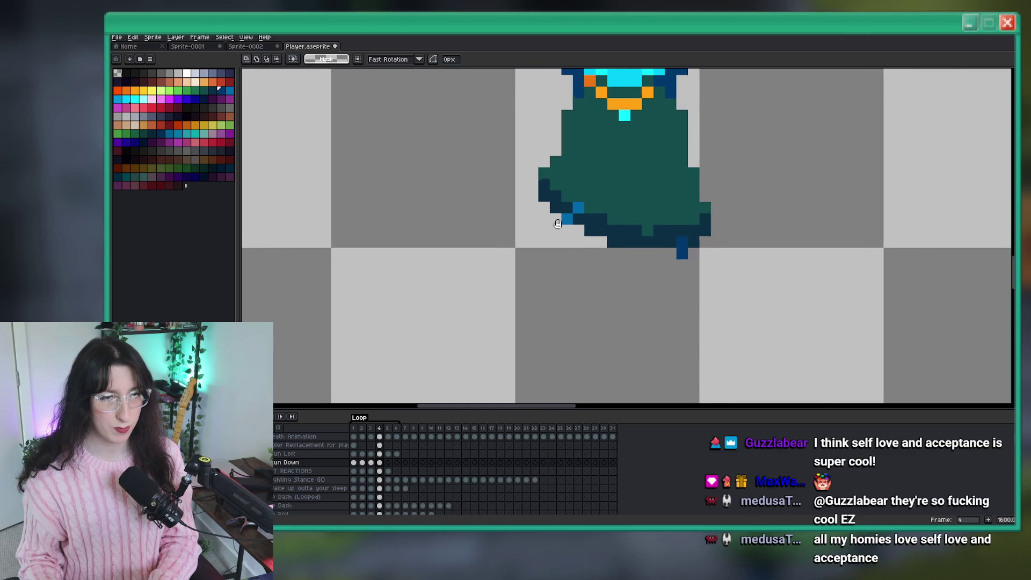
pyautogui.press('i')
pyautogui.keyDown('alt'); pyautogui.click(584, 194); pyautogui.keyUp('alt')
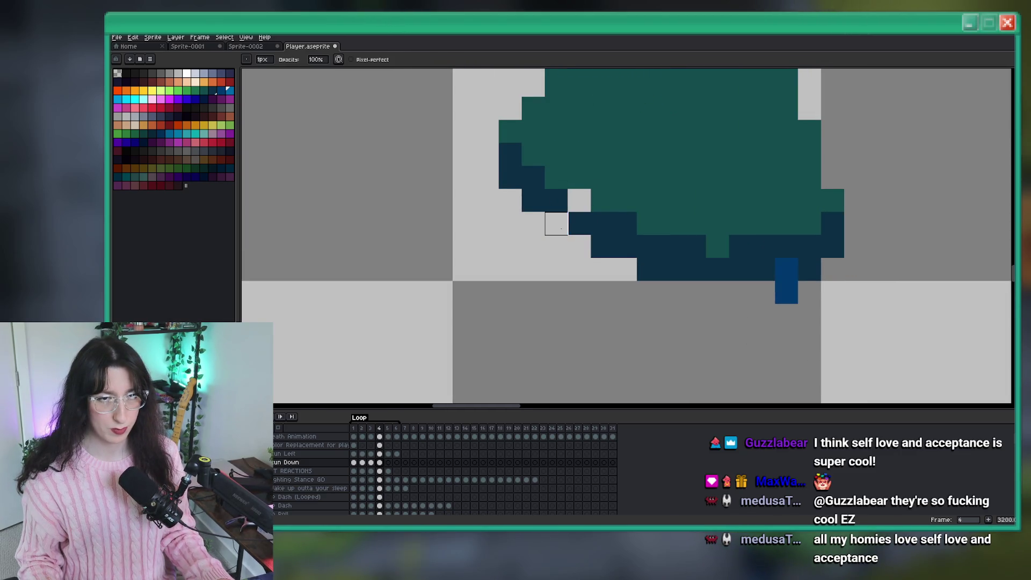
pyautogui.scroll(-3, 556, 223)
pyautogui.click(565, 264)
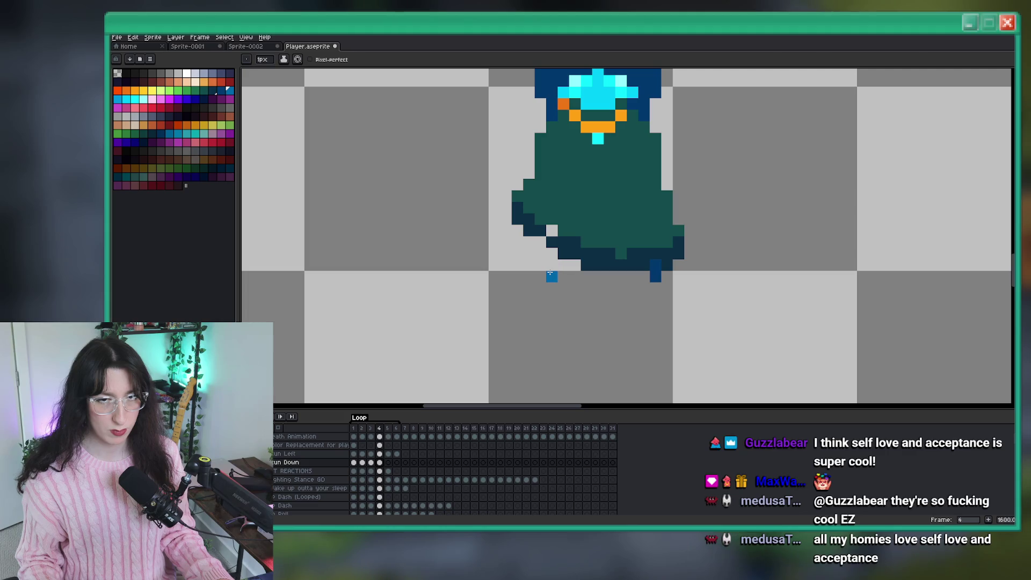
pyautogui.scroll(1, 571, 230)
pyautogui.click(537, 272)
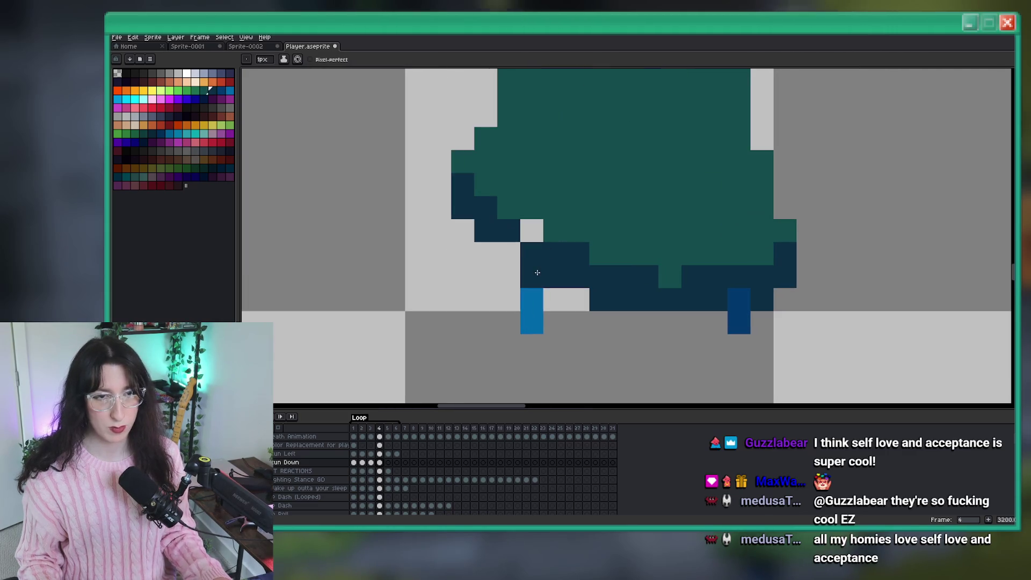
# Trim the cloak's left edge and add navy edging along the lower-left hem, then compare with frame 3
pyautogui.press('e')
pyautogui.moveTo(463, 161); pyautogui.dragTo(484, 161)
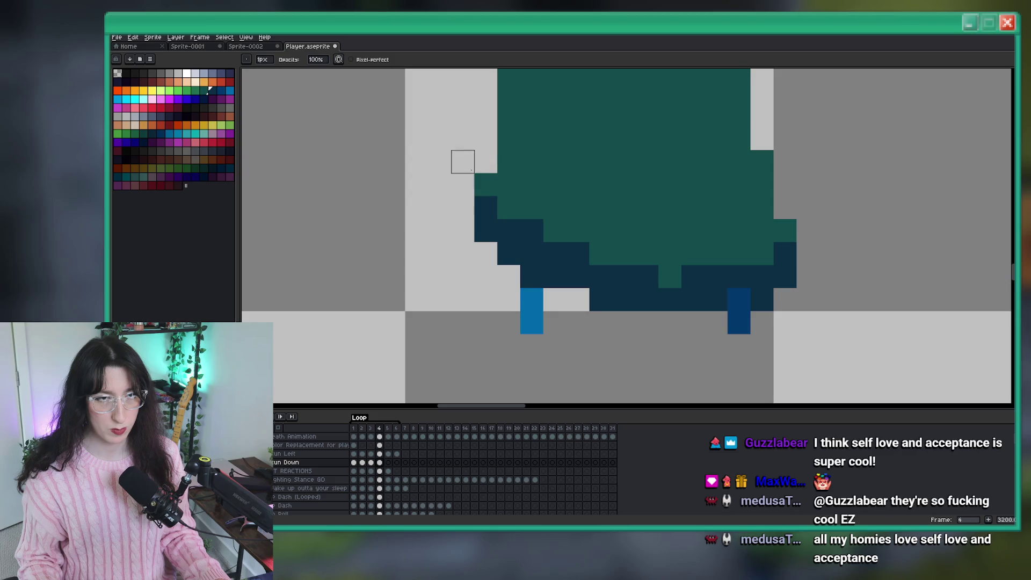
pyautogui.click(490, 321)
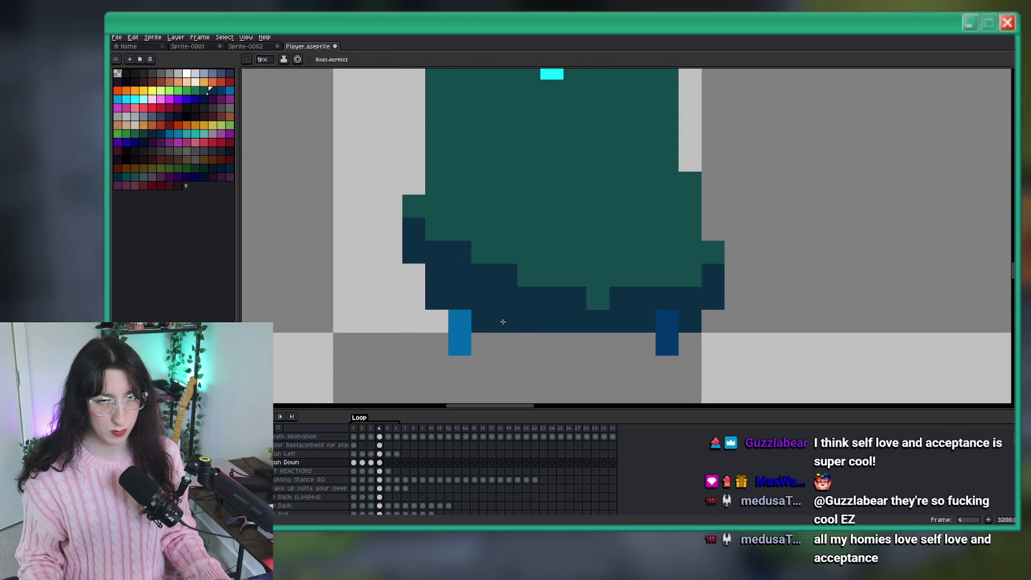
pyautogui.scroll(-1, 502, 321)
pyautogui.click(450, 320)
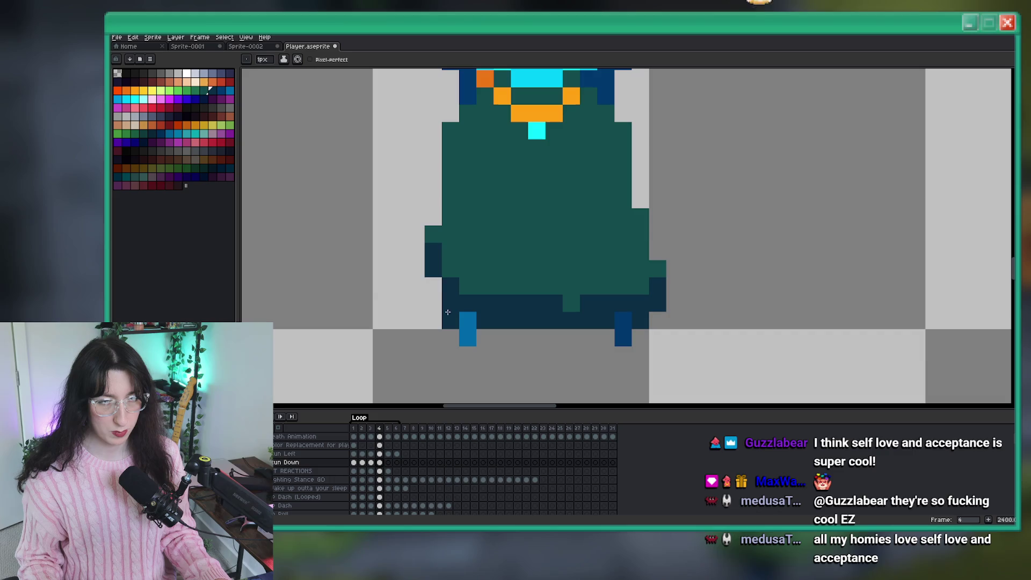
pyautogui.moveTo(432, 286); pyautogui.dragTo(433, 303)
pyautogui.moveTo(433, 251); pyautogui.dragTo(433, 268)
pyautogui.scroll(-1, 448, 252)
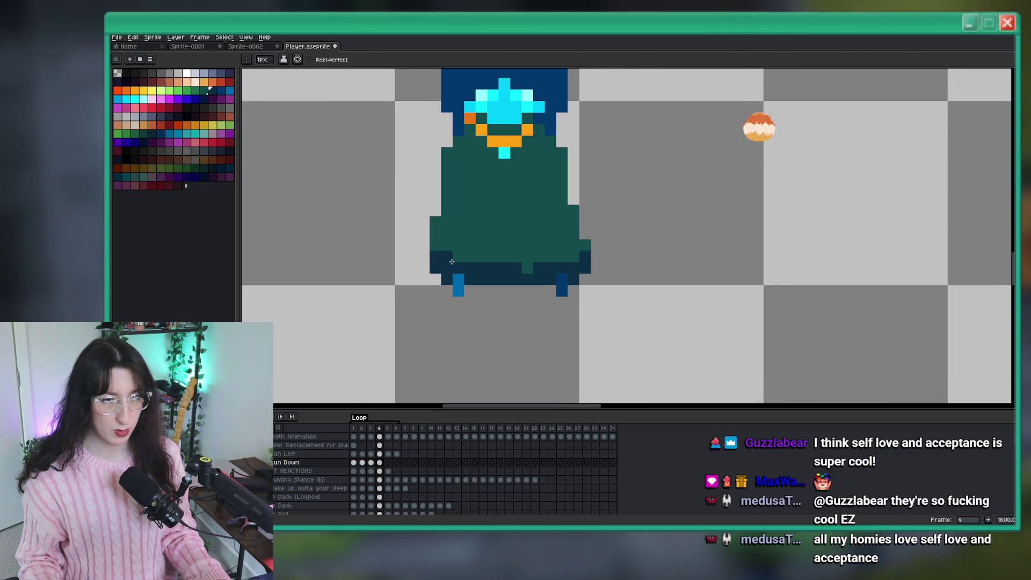
pyautogui.moveTo(491, 255); pyautogui.dragTo(463, 256)
pyautogui.scroll(-3, 463, 255)
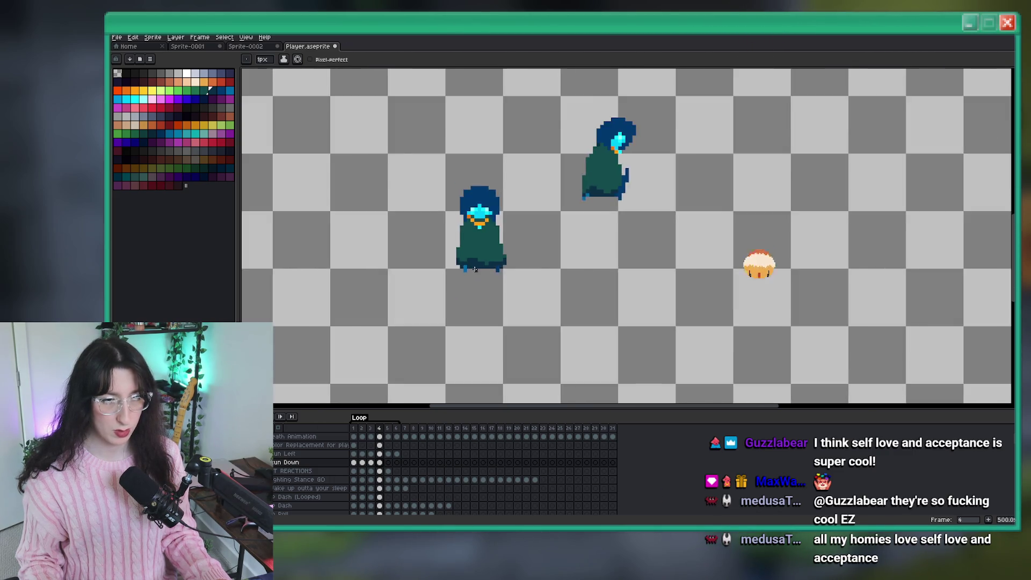
pyautogui.scroll(3, 504, 255)
pyautogui.press(',')
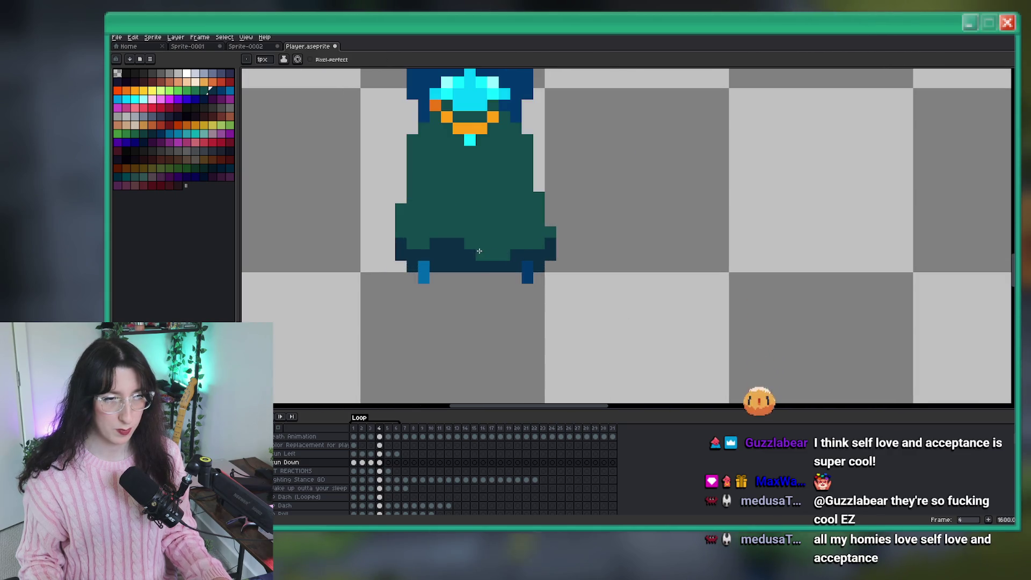
pyautogui.scroll(-6, 505, 255)
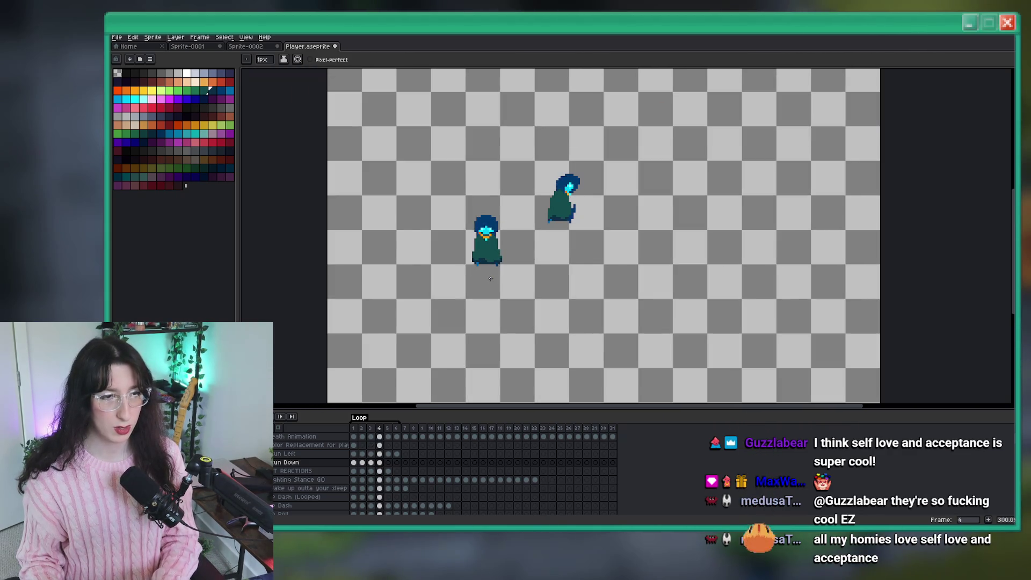
# Flip between Run Down frames 2–4 to compare the front character's poses, recentring both characters
pyautogui.press('.')
pyautogui.scroll(2, 510, 307)
pyautogui.press('m')
pyautogui.moveTo(513, 295); pyautogui.dragTo(428, 155)
pyautogui.press(',')
pyautogui.press(',')
pyautogui.hotkey('ctrl', 'd')
pyautogui.scroll(-2, 615, 200)
pyautogui.press('.')
pyautogui.press('.')
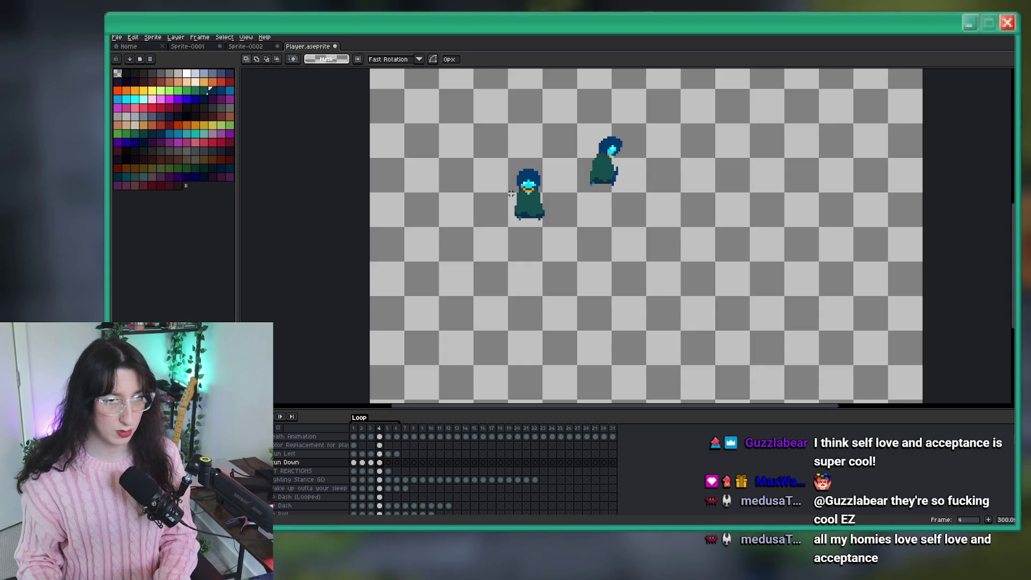
pyautogui.scroll(2, 511, 193)
pyautogui.press('.')
pyautogui.press(',')
pyautogui.press('Return')
pyautogui.press('Return')
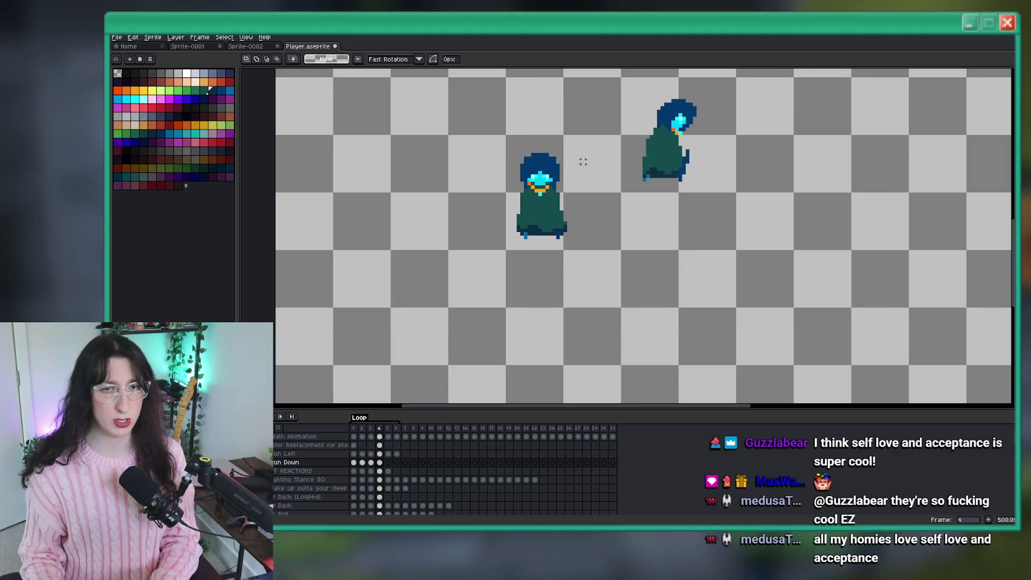
pyautogui.moveTo(583, 162); pyautogui.dragTo(532, 200)
# Compare frames 3 and 4 again, then save Player.aseprite
pyautogui.press('i')
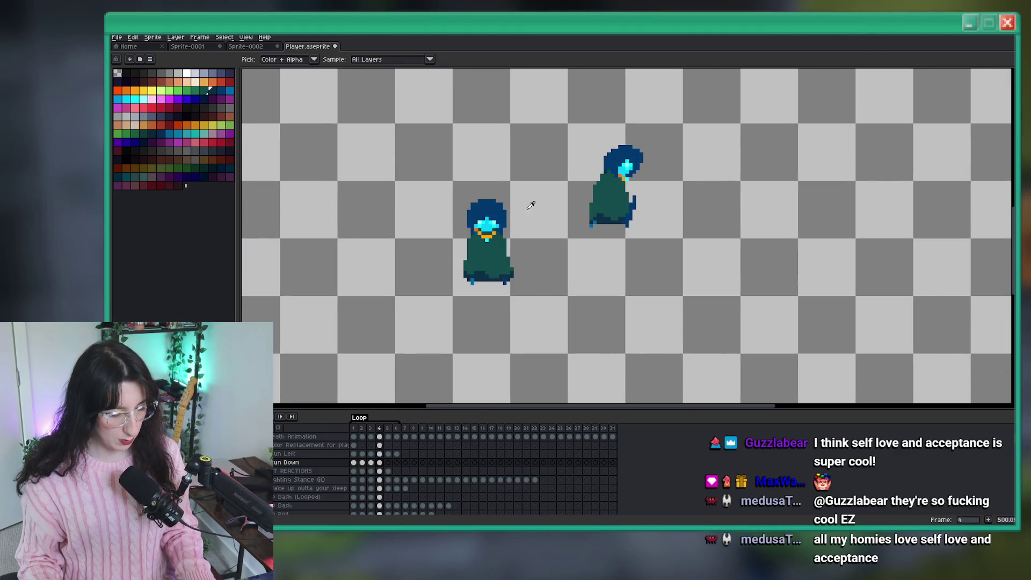
pyautogui.scroll(4, 530, 205)
pyautogui.press(',')
pyautogui.press('.')
pyautogui.press(',')
pyautogui.press('.')
pyautogui.press(',')
pyautogui.press('.')
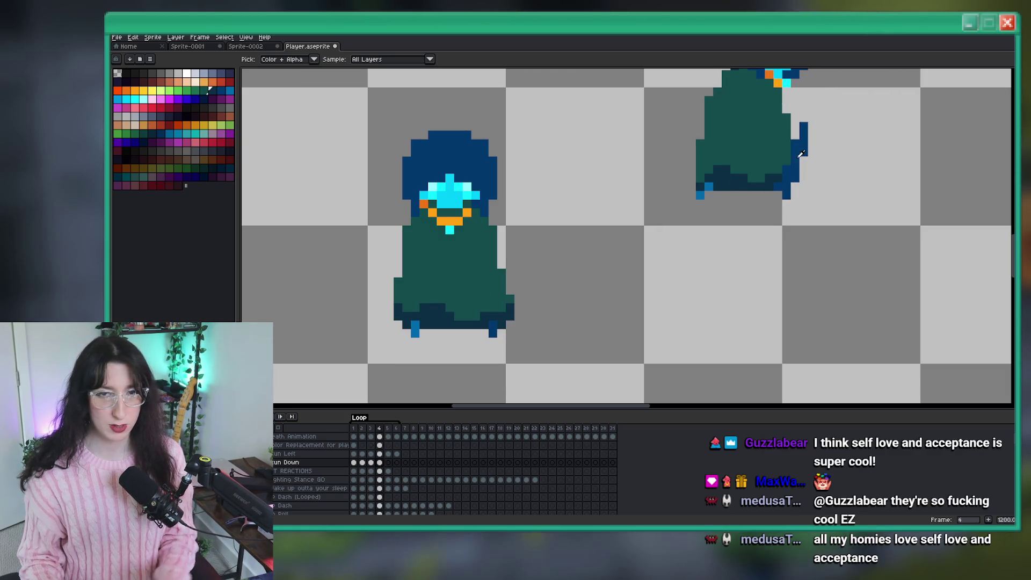
pyautogui.hotkey('ctrl', 's')
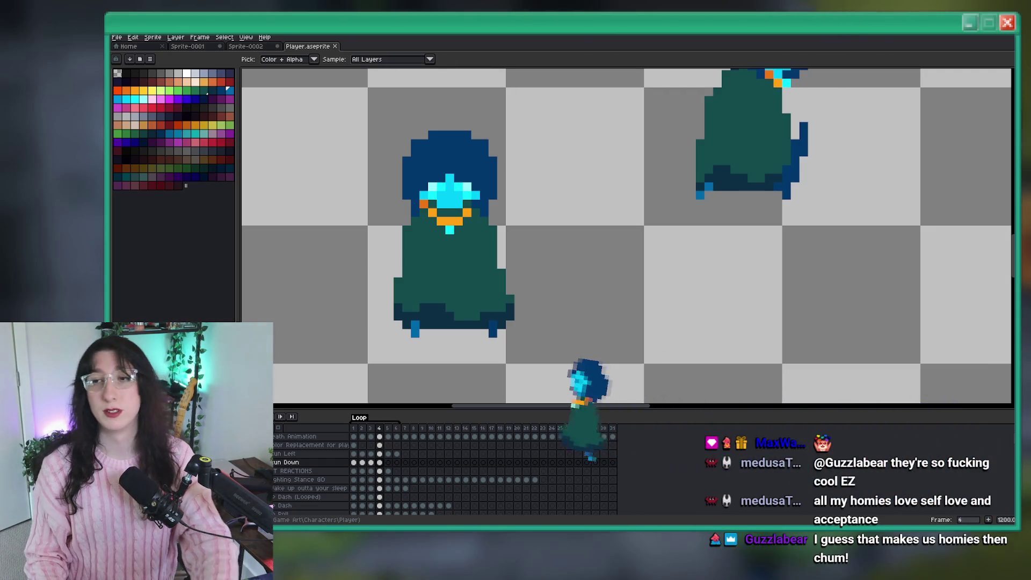
pyautogui.scroll(-2, 531, 248)
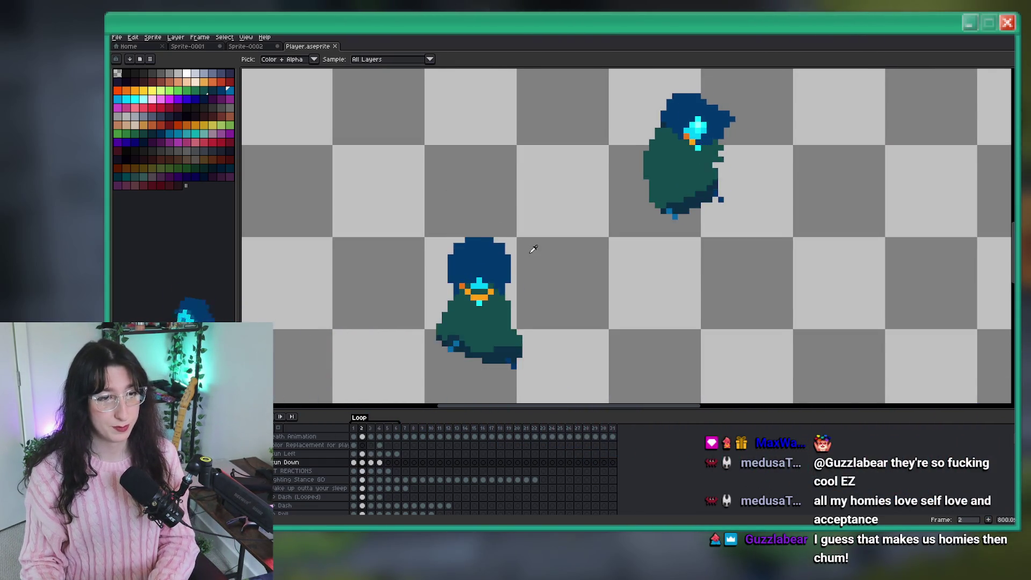
pyautogui.scroll(-2, 533, 248)
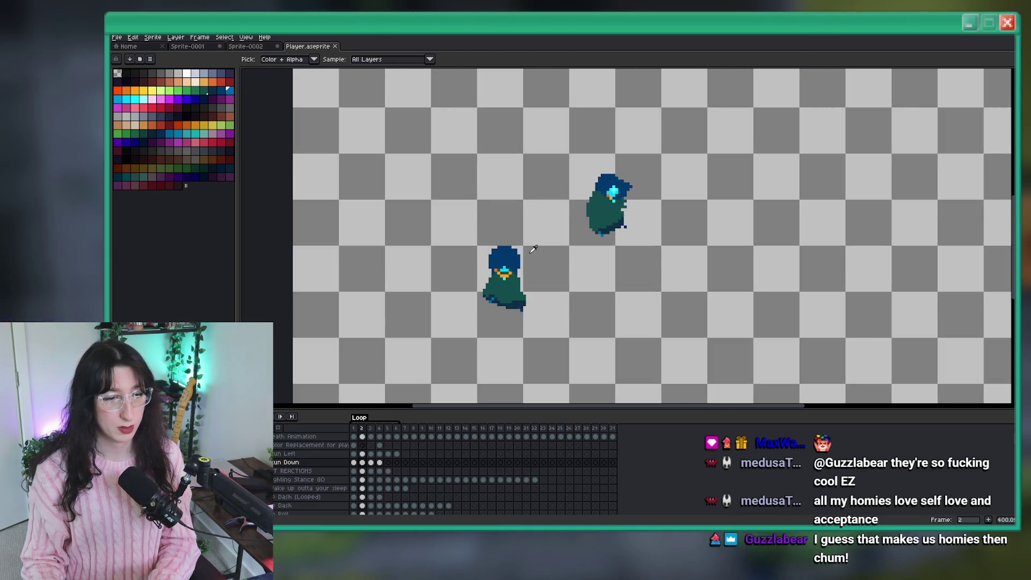
pyautogui.scroll(8, 513, 247)
pyautogui.scroll(-4, 502, 269)
pyautogui.scroll(3, 506, 292)
pyautogui.scroll(1, 505, 292)
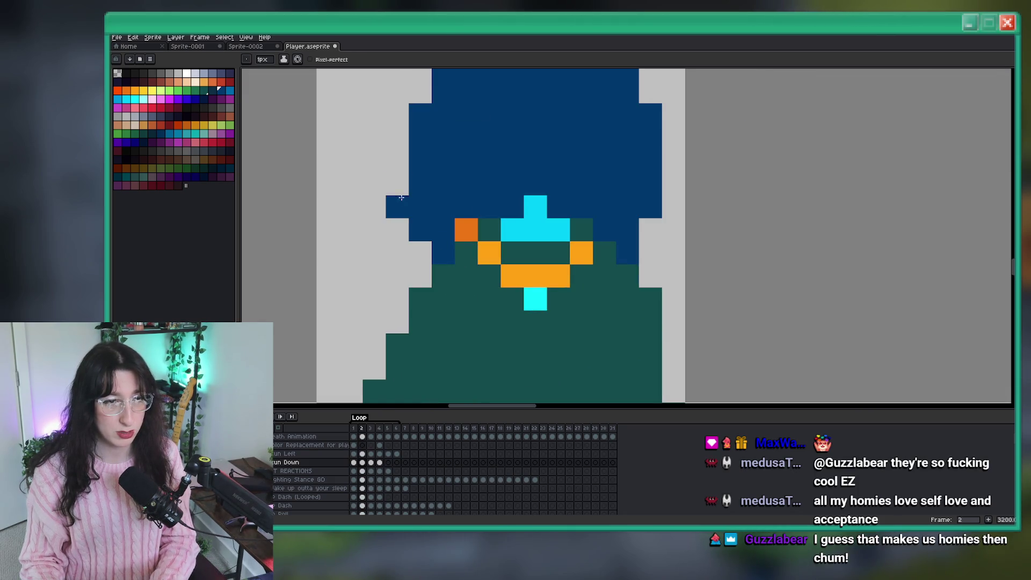
pyautogui.scroll(-5, 401, 198)
pyautogui.scroll(3, 538, 193)
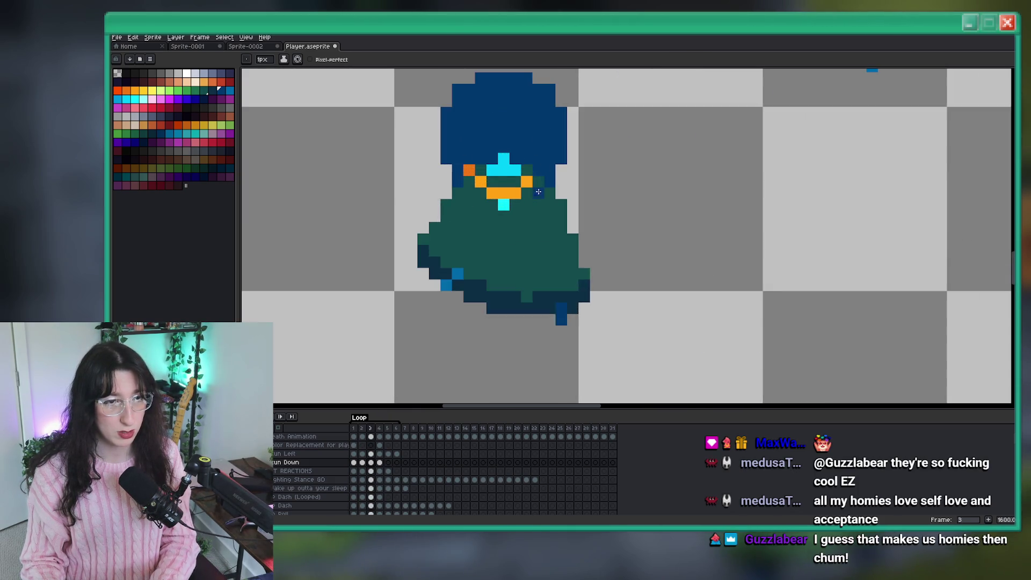
pyautogui.scroll(2, 425, 220)
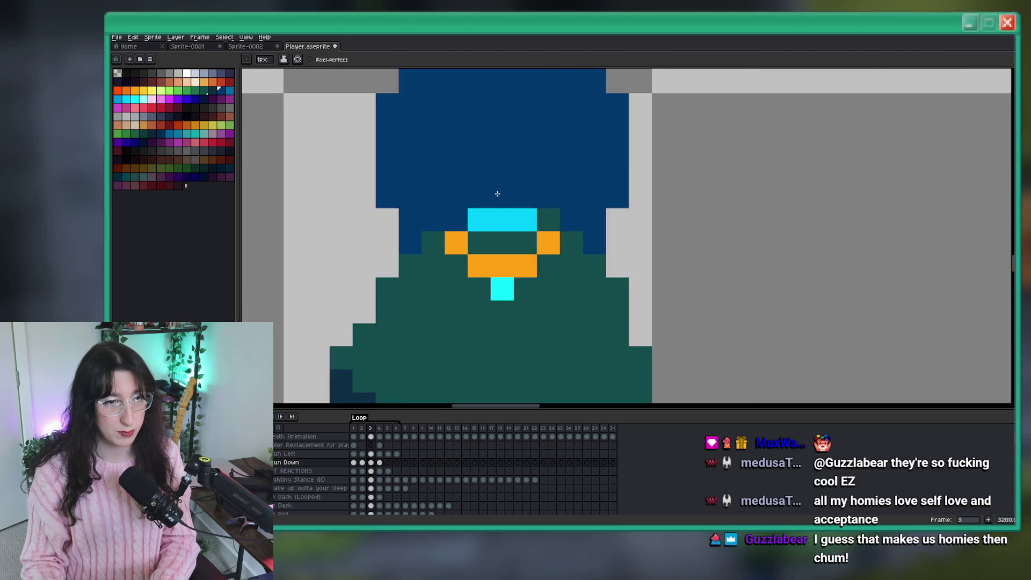
pyautogui.scroll(-4, 497, 193)
pyautogui.scroll(1, 559, 233)
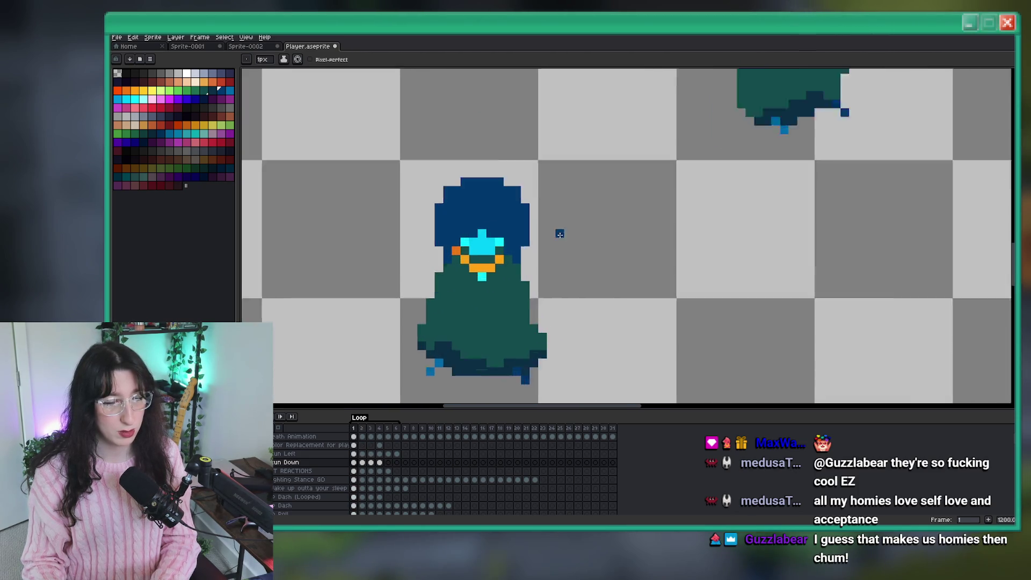
pyautogui.scroll(3, 559, 234)
pyautogui.scroll(-2, 503, 266)
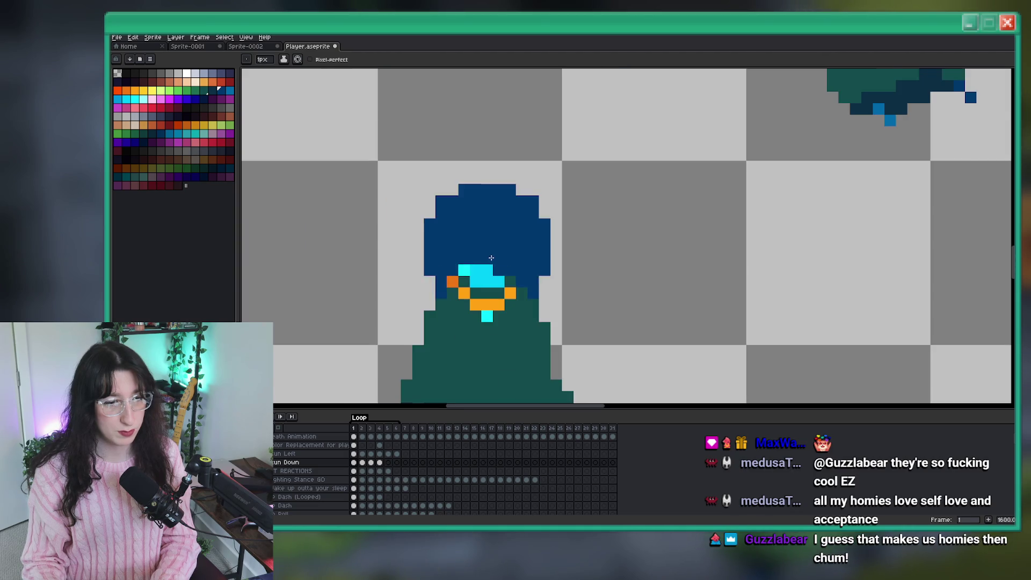
pyautogui.scroll(-2, 565, 290)
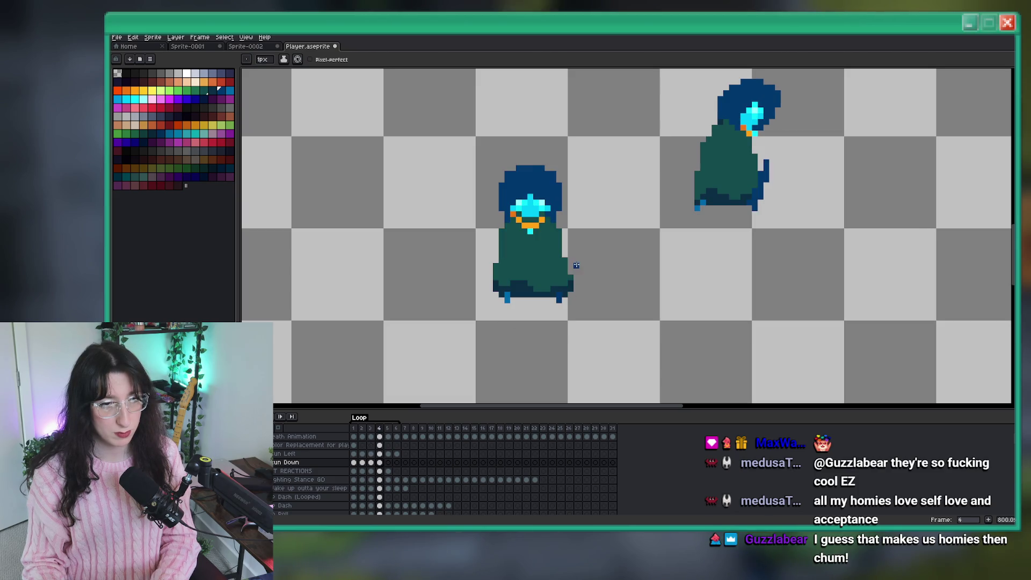
pyautogui.scroll(6, 546, 304)
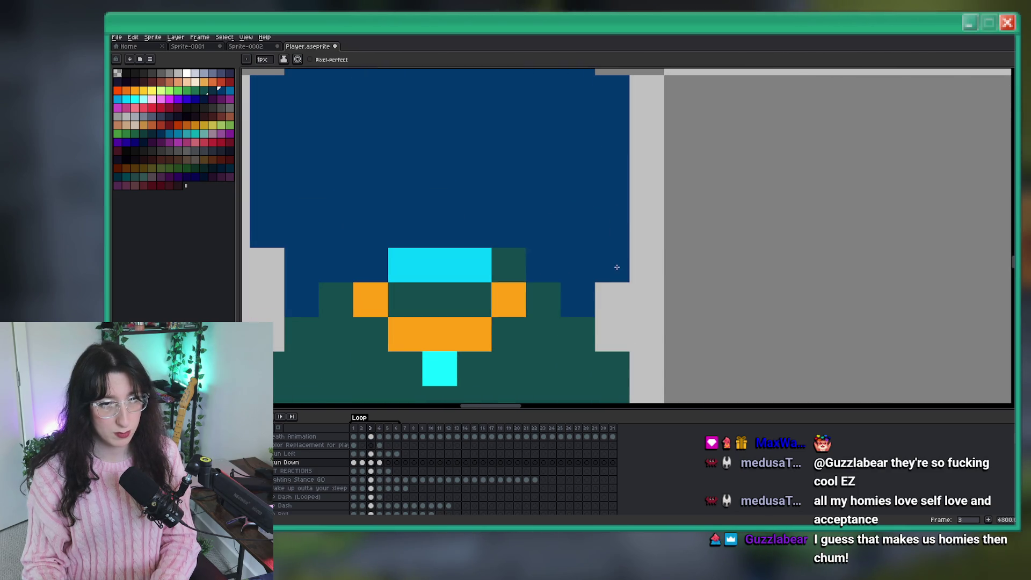
pyautogui.scroll(-6, 661, 167)
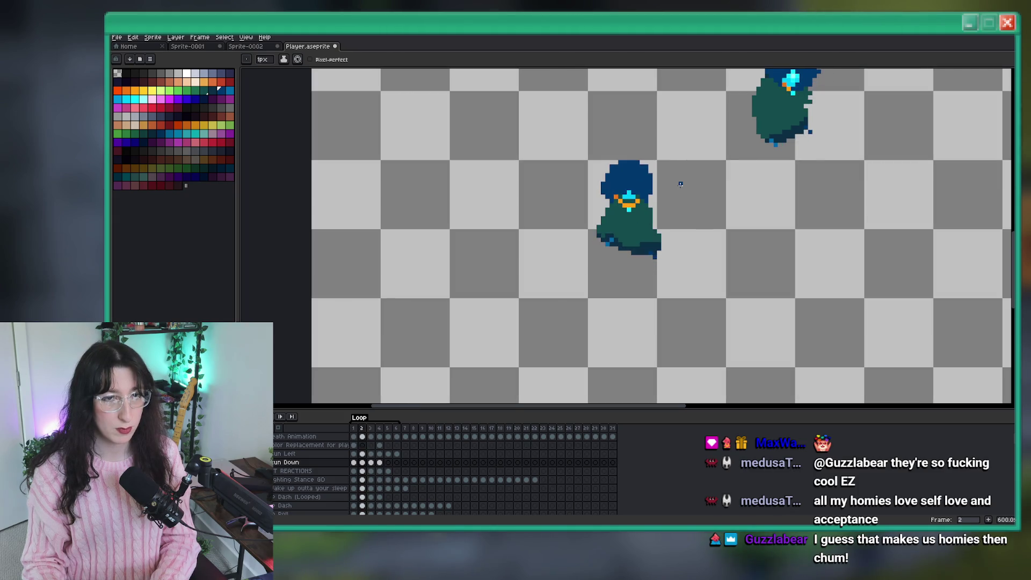
pyautogui.scroll(3, 591, 200)
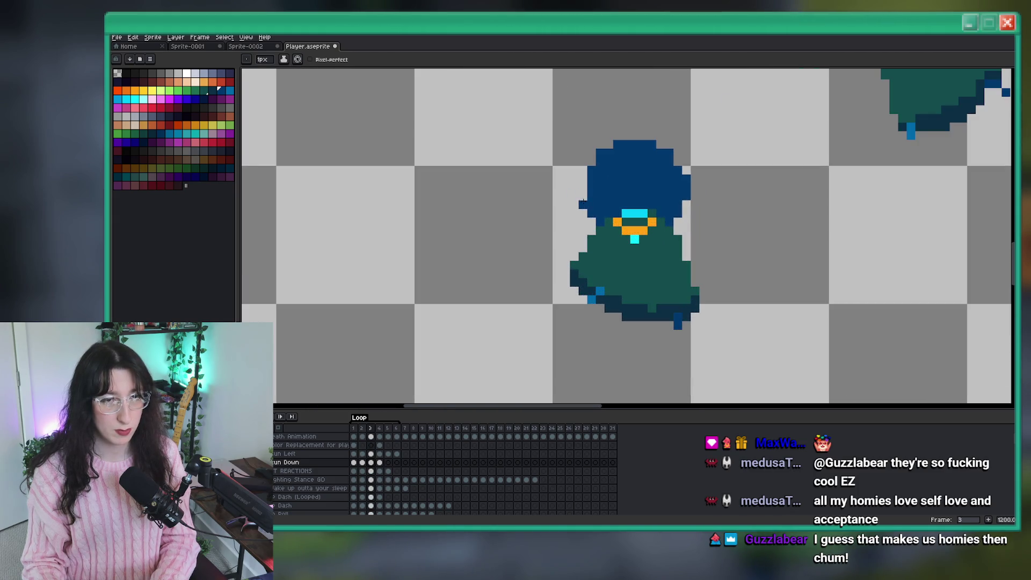
pyautogui.scroll(-5, 583, 194)
pyautogui.scroll(1, 607, 231)
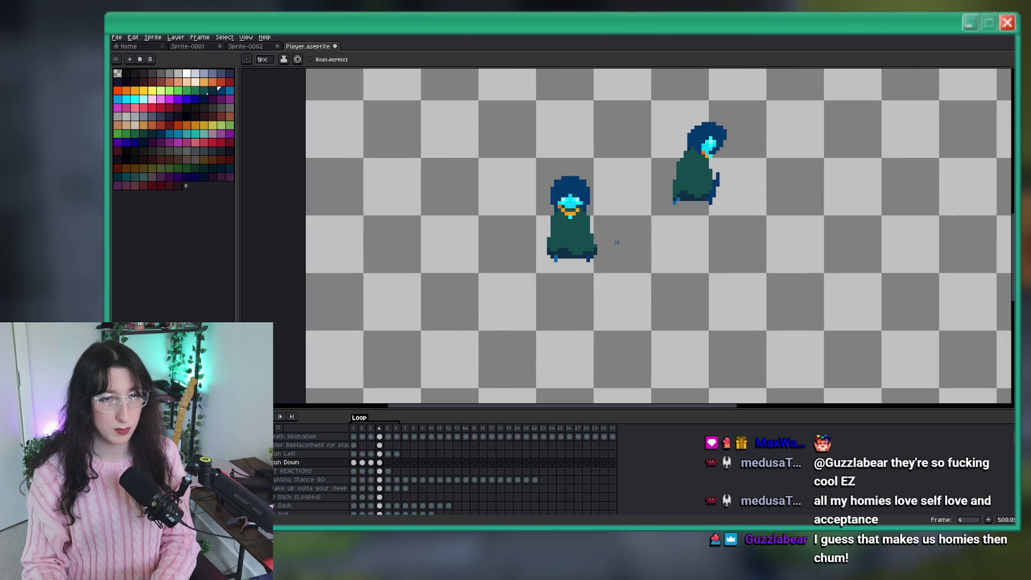
pyautogui.scroll(8, 602, 224)
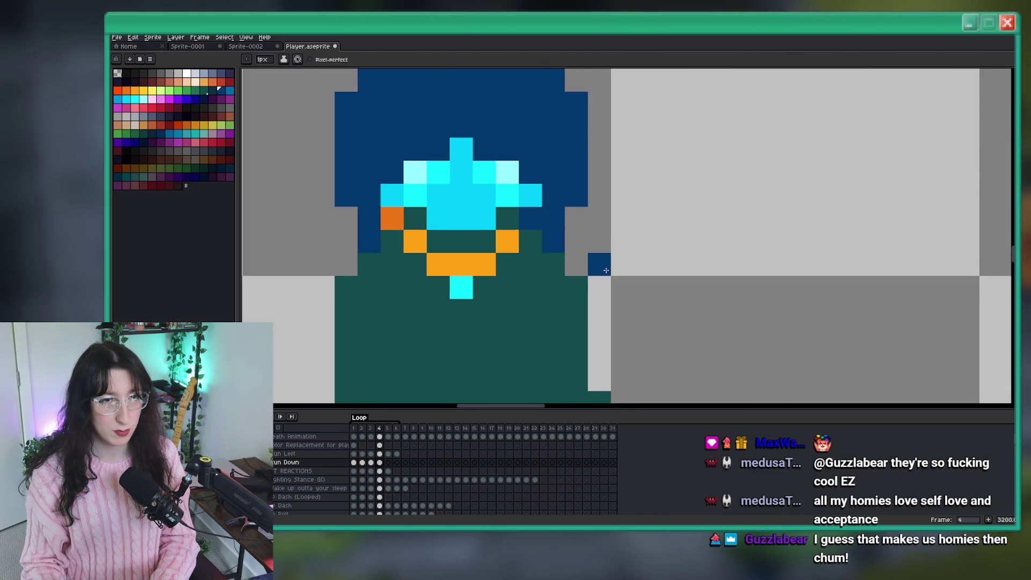
pyautogui.scroll(-1, 618, 231)
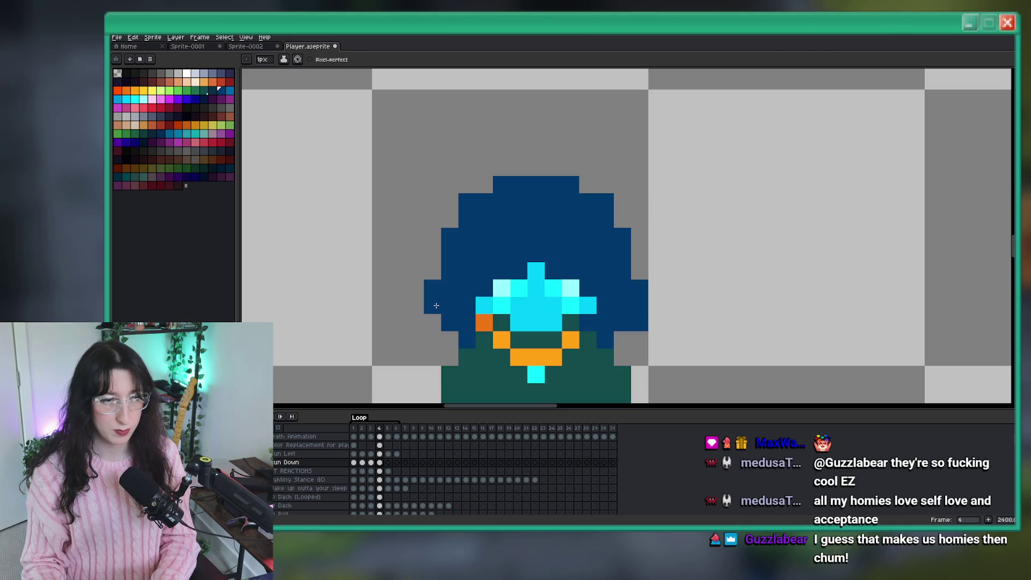
pyautogui.scroll(-3, 436, 306)
pyautogui.scroll(2, 480, 225)
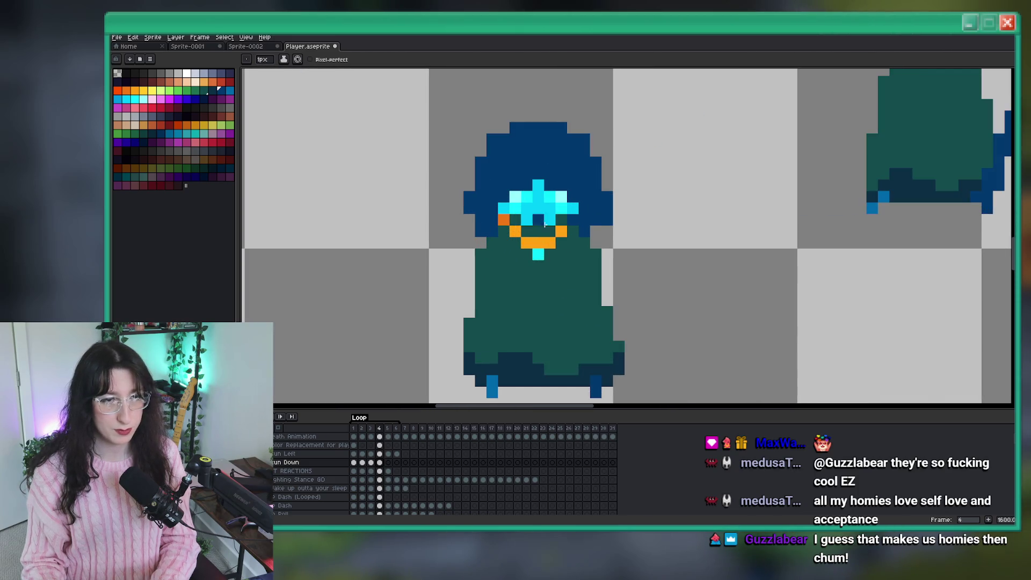
pyautogui.scroll(-4, 509, 238)
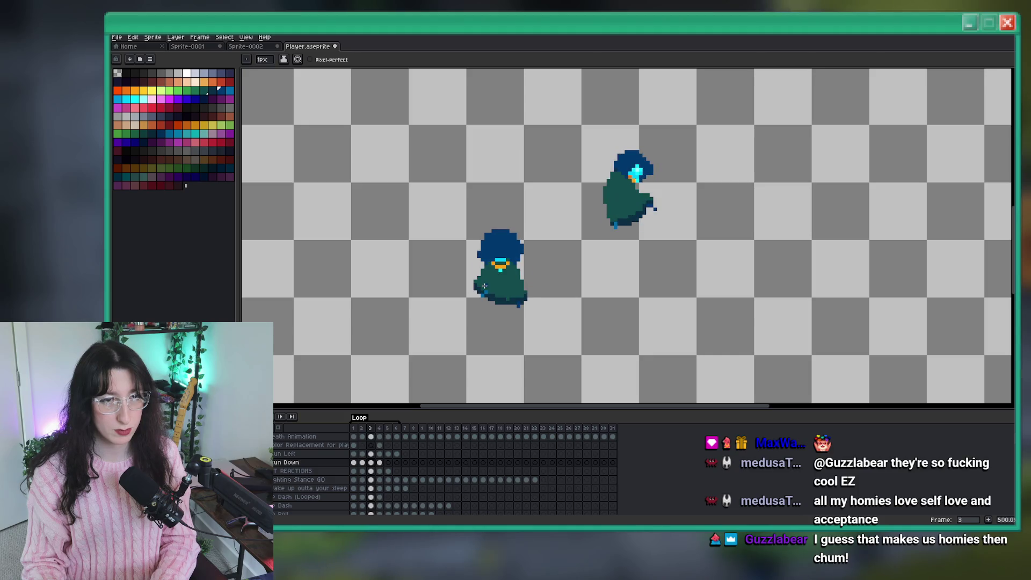
pyautogui.scroll(-2, 515, 237)
pyautogui.scroll(3, 518, 236)
pyautogui.scroll(-2, 499, 249)
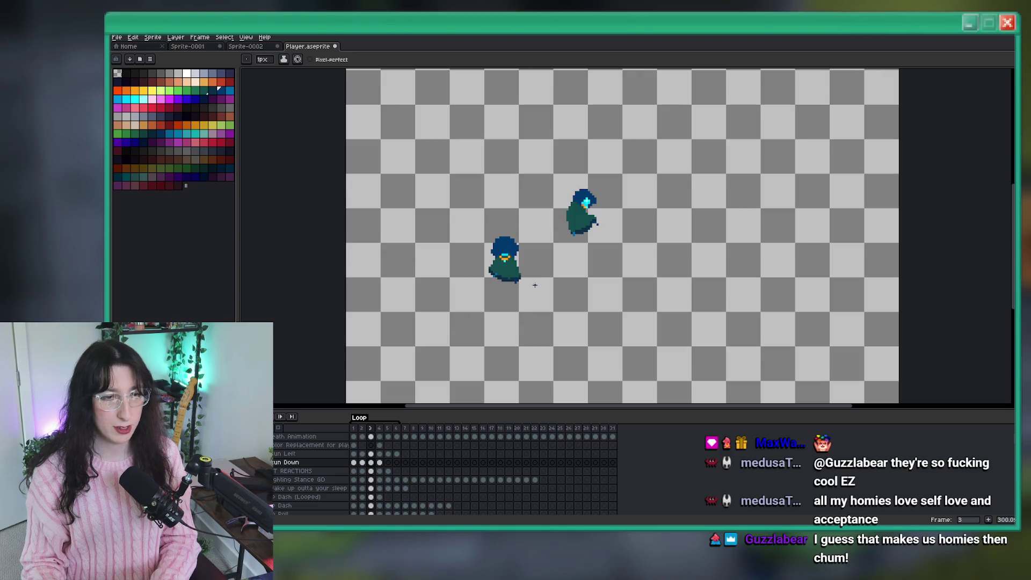
# Sample the leg's light blue and draw a diagonal stroke down the cloak's lower left, redone one pixel left
pyautogui.press('i')
pyautogui.scroll(6, 505, 258)
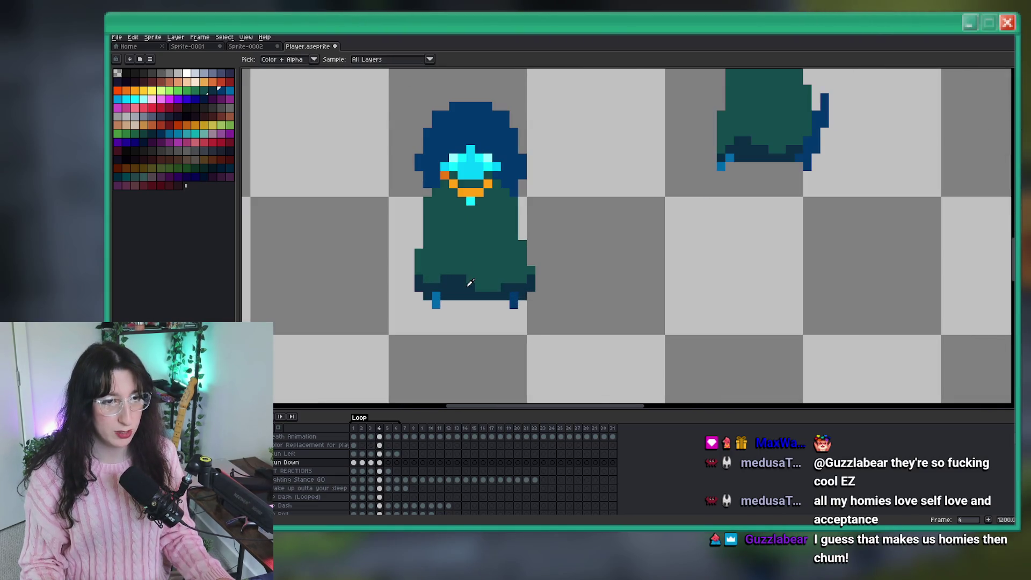
pyautogui.scroll(-3, 472, 262)
pyautogui.scroll(4, 442, 287)
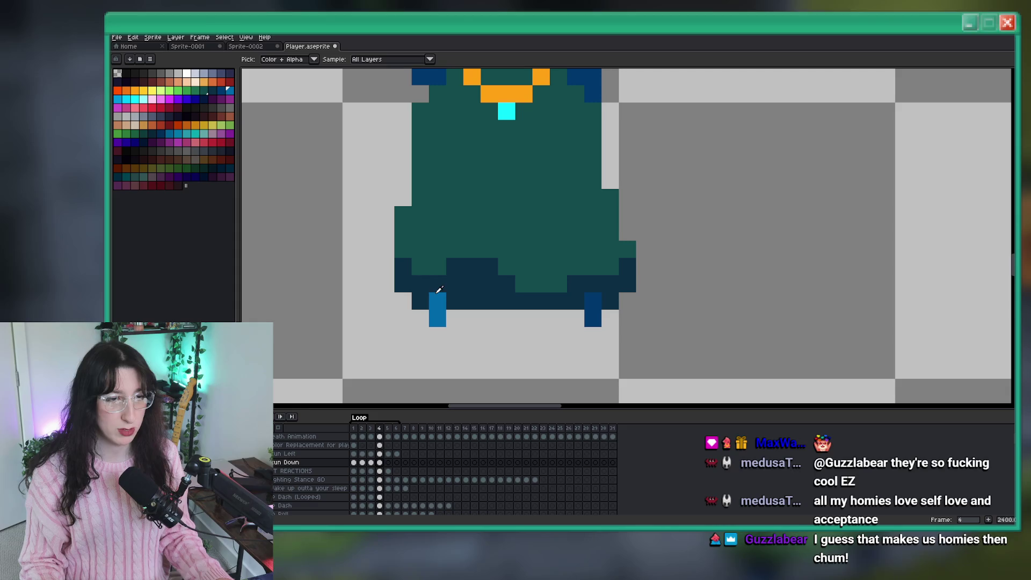
pyautogui.scroll(-1, 454, 322)
pyautogui.scroll(-1, 484, 293)
pyautogui.click(509, 197)
pyautogui.scroll(1, 508, 197)
pyautogui.press('b')
pyautogui.moveTo(504, 215)
pyautogui.mouseDown()
pyautogui.moveTo(504, 269)
pyautogui.moveTo(515, 272)
pyautogui.mouseUp()
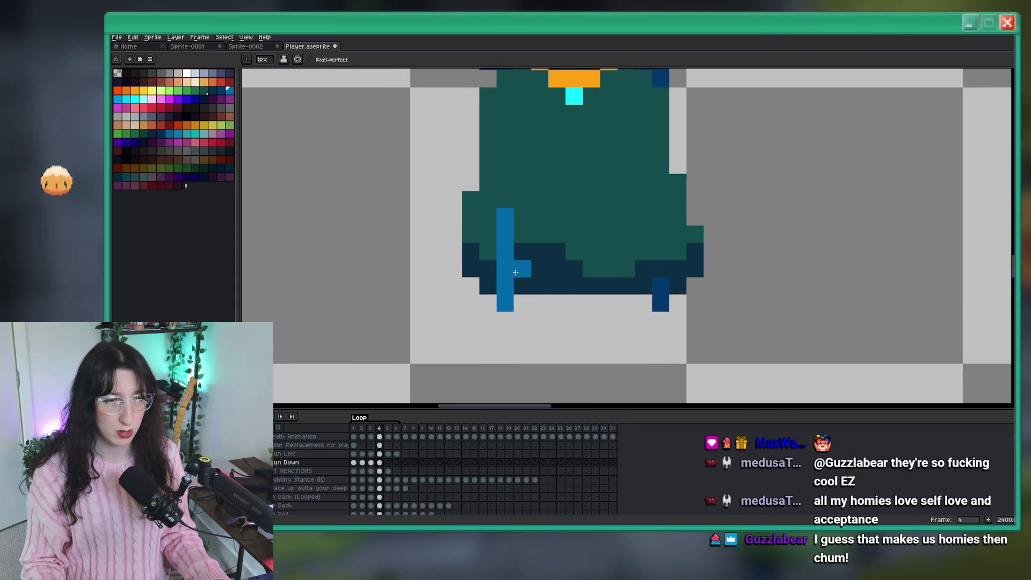
pyautogui.hotkey('ctrl', 'z')
pyautogui.moveTo(487, 198)
pyautogui.mouseDown()
pyautogui.moveTo(487, 257)
pyautogui.moveTo(517, 279)
pyautogui.mouseUp()
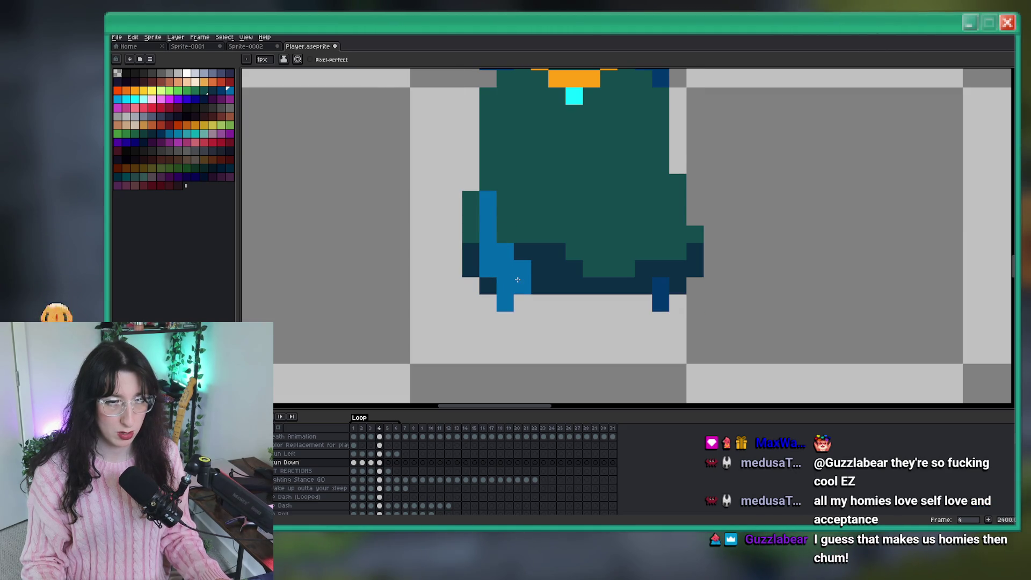
# Step through the Run Down timeline to frame 4, then on to frame 5
pyautogui.scroll(-4, 517, 280)
pyautogui.scroll(3, 537, 285)
pyautogui.scroll(-1, 548, 287)
pyautogui.press('e')
pyautogui.scroll(1, 548, 287)
pyautogui.scroll(-4, 575, 294)
pyautogui.press('Left')
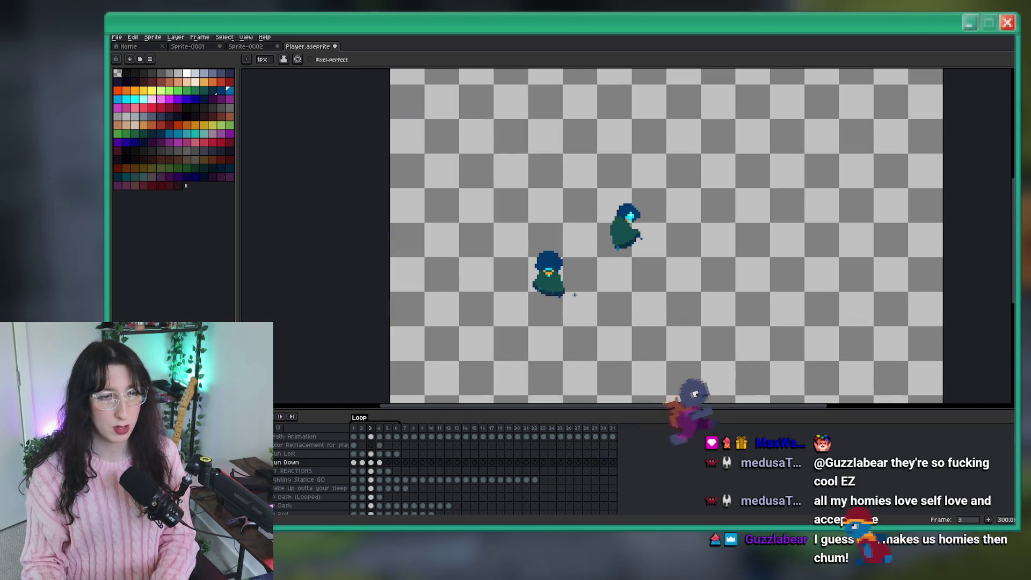
pyautogui.scroll(4, 574, 294)
pyautogui.scroll(-2, 569, 293)
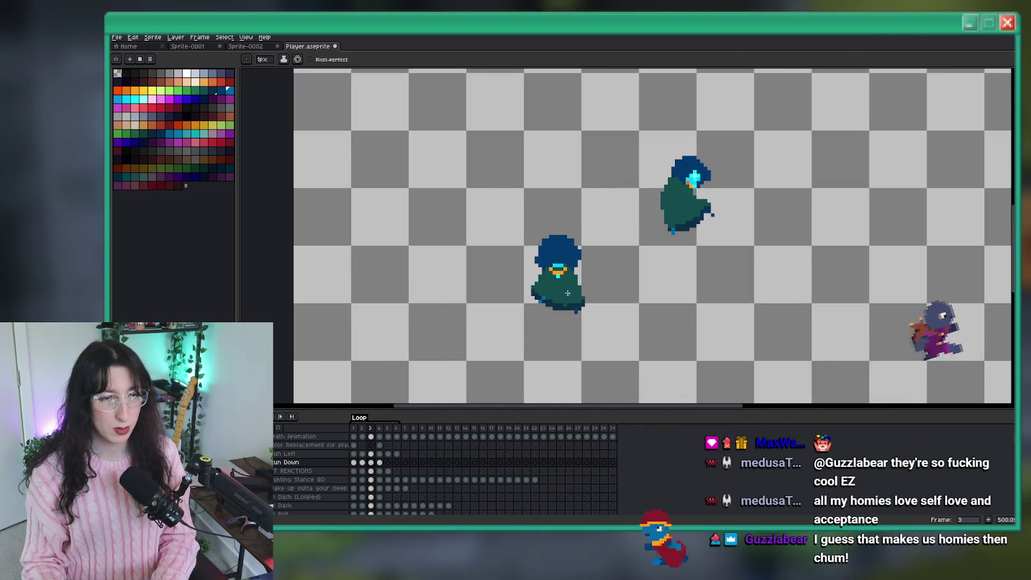
pyautogui.scroll(-2, 567, 292)
pyautogui.click(380, 462)
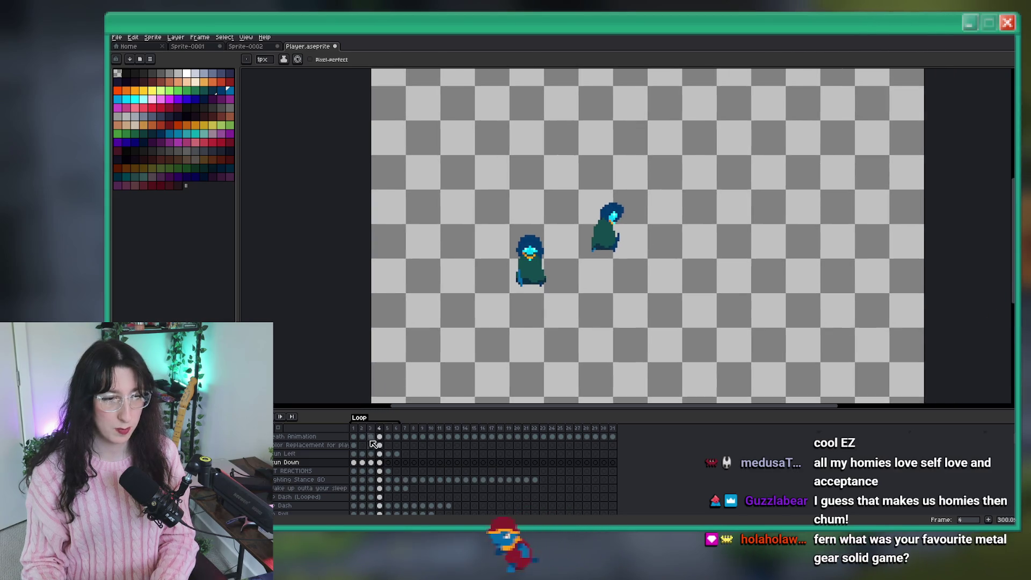
pyautogui.click(387, 462)
# Save Player.aseprite and step back to Run Down frame 4
pyautogui.hotkey('ctrl', 's')
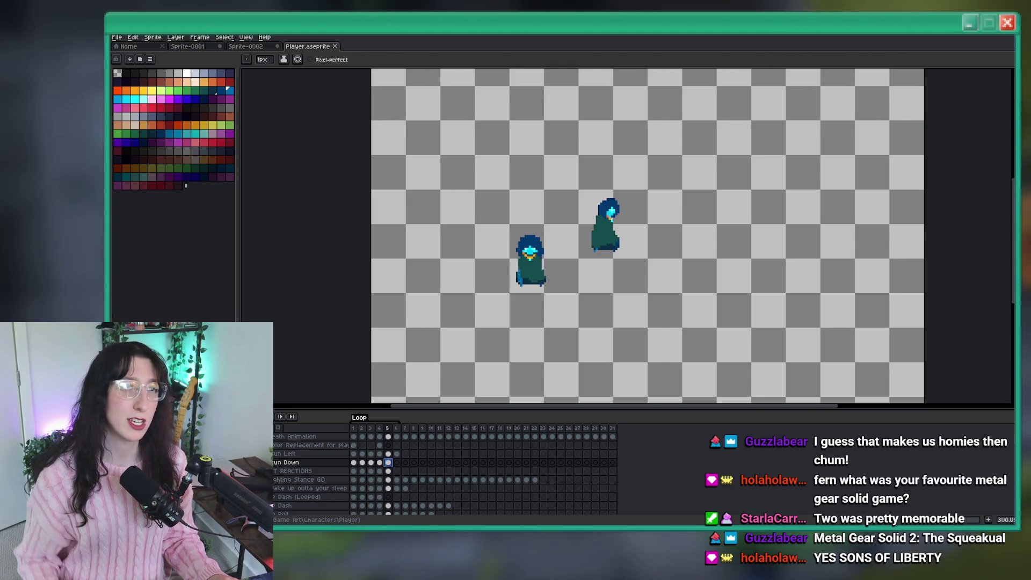
pyautogui.press('Left')
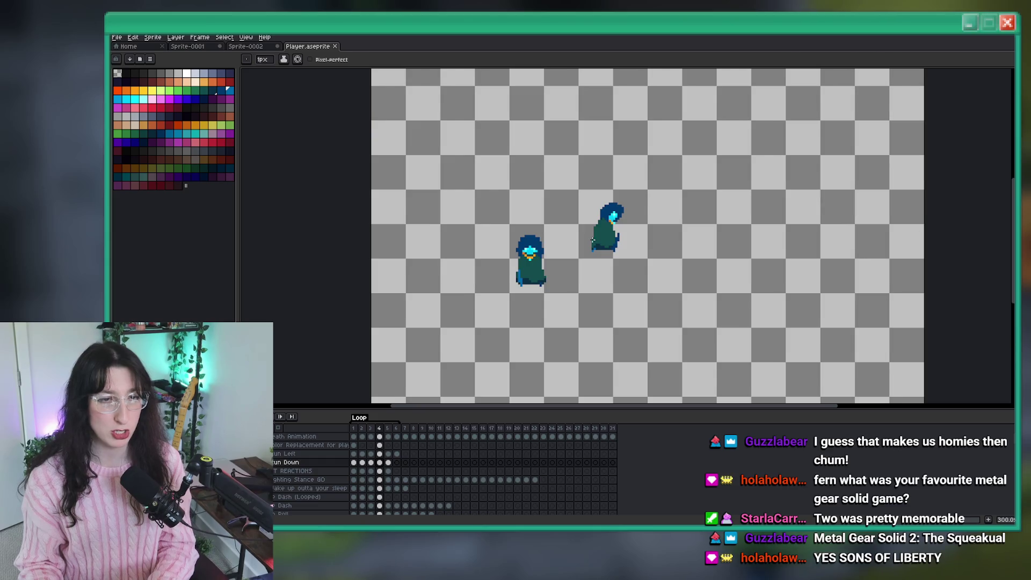
# On frame 5, repaint the stray blue pixel and hem bump teal and the leg column navy
pyautogui.press('Right')
pyautogui.scroll(1, 593, 240)
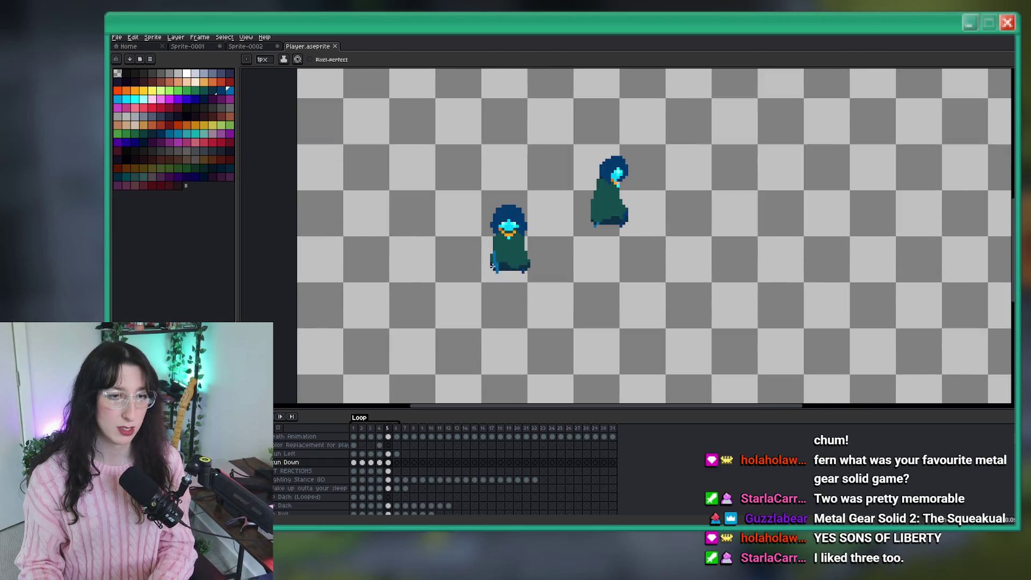
pyautogui.scroll(3, 470, 246)
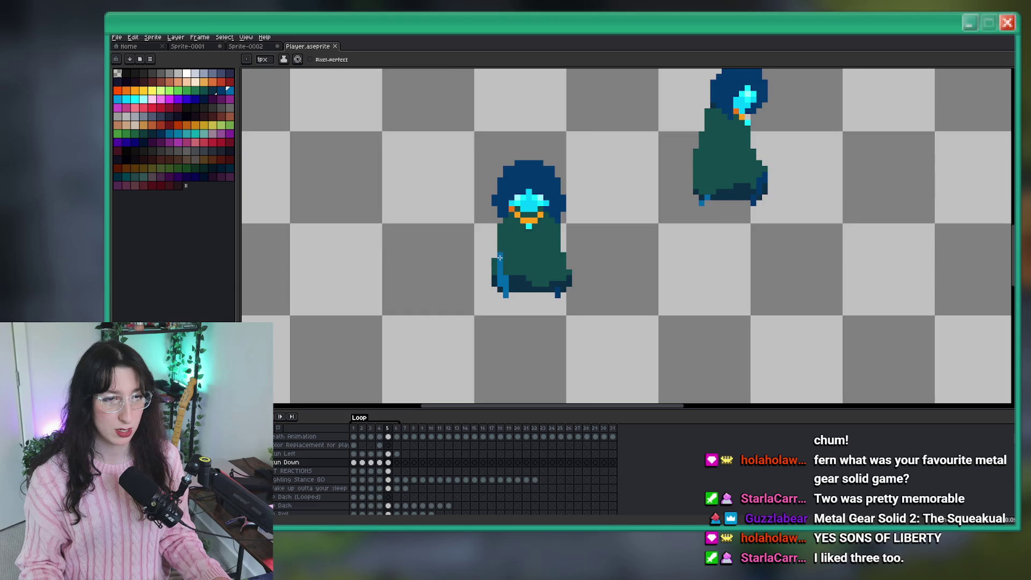
pyautogui.click(490, 224)
pyautogui.keyDown('alt'); pyautogui.click(513, 271); pyautogui.keyUp('alt')
pyautogui.moveTo(501, 271); pyautogui.dragTo(503, 281)
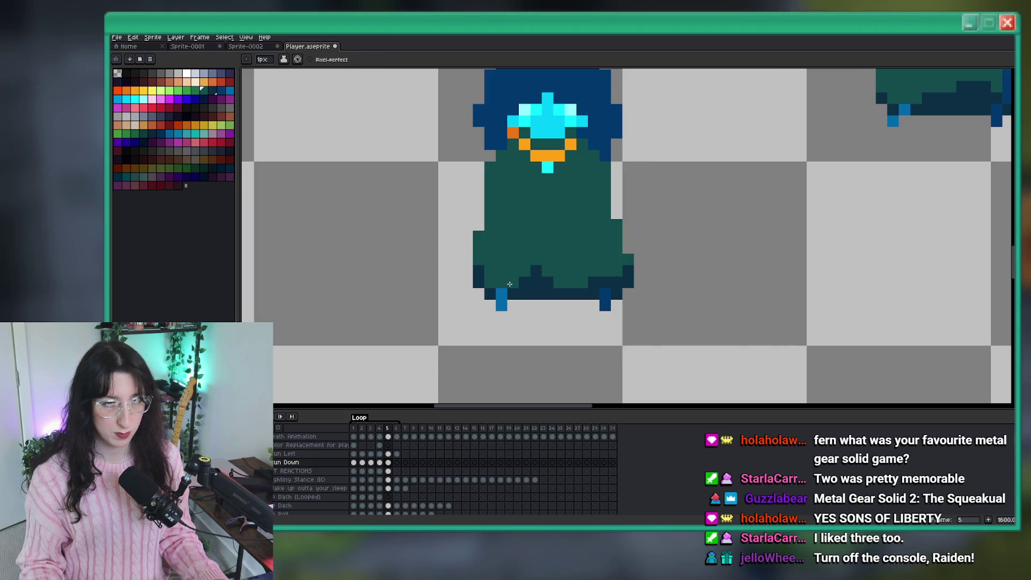
pyautogui.scroll(-3, 492, 280)
pyautogui.scroll(5, 491, 280)
pyautogui.moveTo(537, 253); pyautogui.dragTo(545, 261)
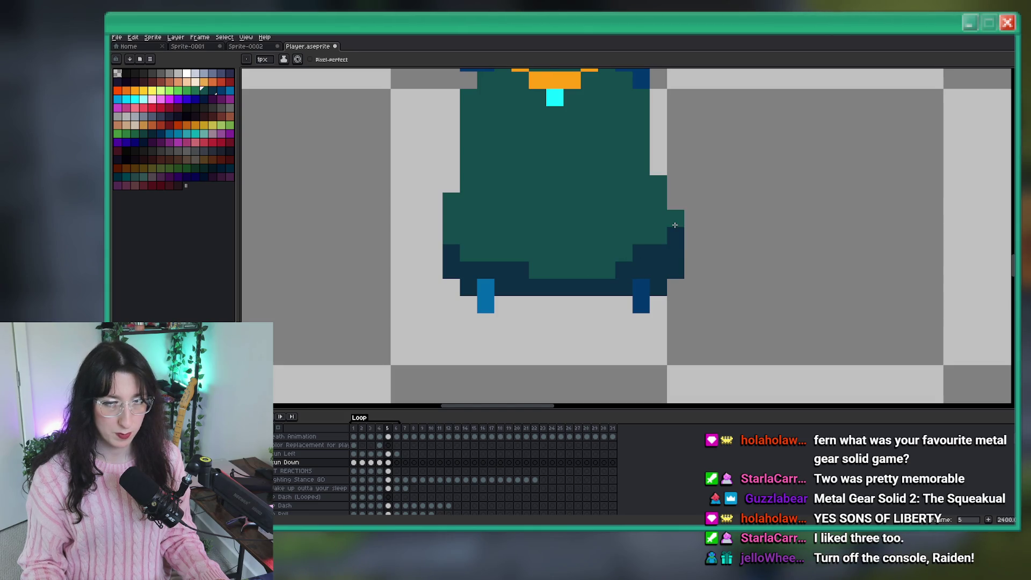
# Show frame 4 for comparison and recentre both sprites on the canvas
pyautogui.scroll(-4, 677, 221)
pyautogui.scroll(3, 679, 226)
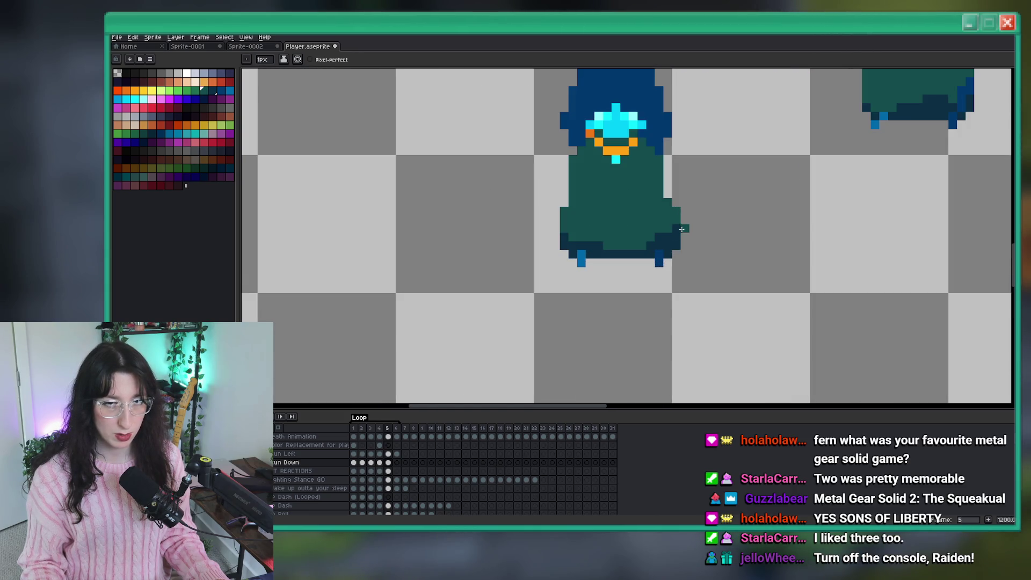
pyautogui.scroll(-4, 684, 234)
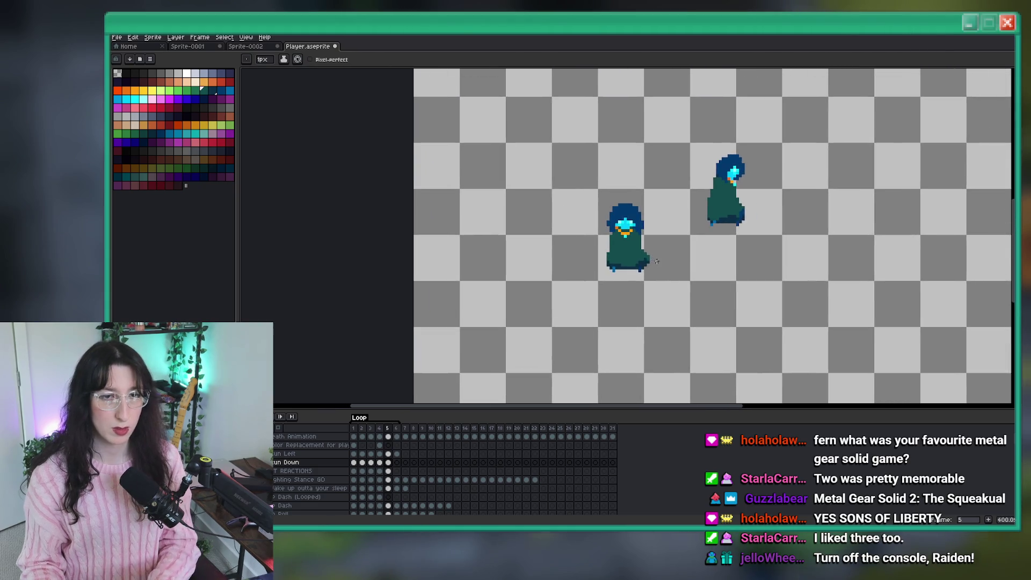
pyautogui.scroll(2, 645, 259)
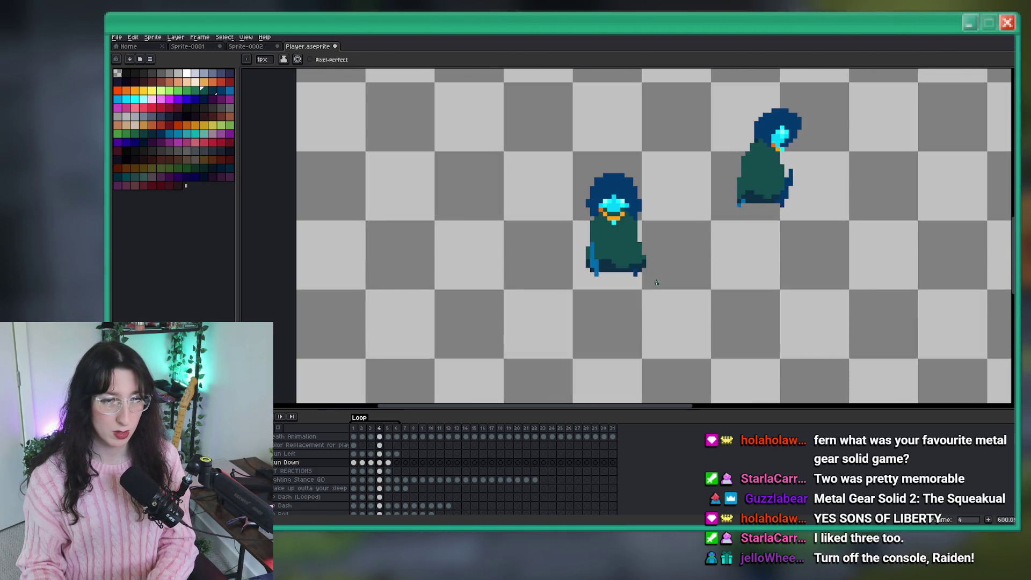
pyautogui.scroll(5, 639, 270)
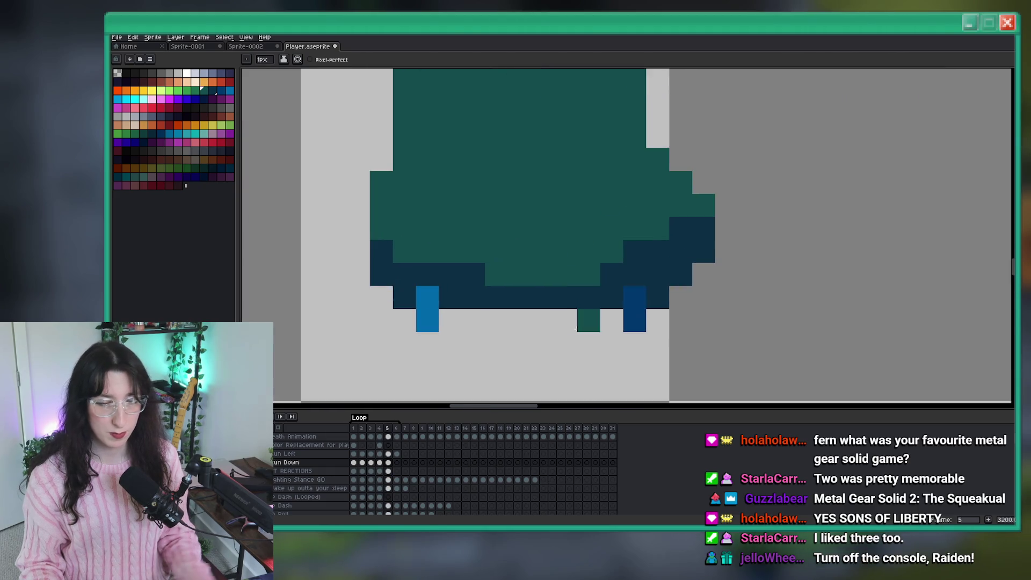
pyautogui.scroll(-4, 554, 301)
pyautogui.click(380, 463)
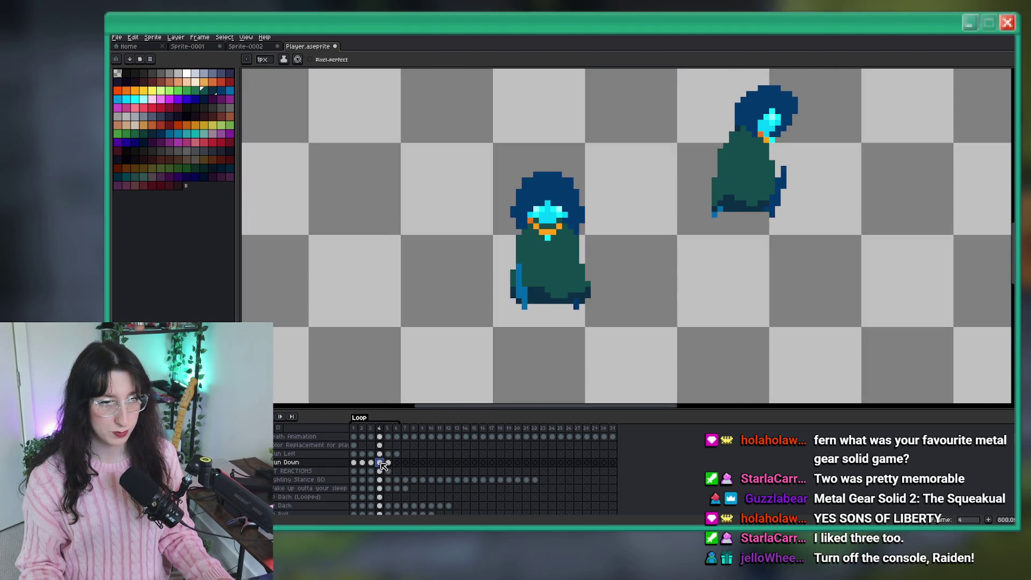
pyautogui.scroll(3, 547, 318)
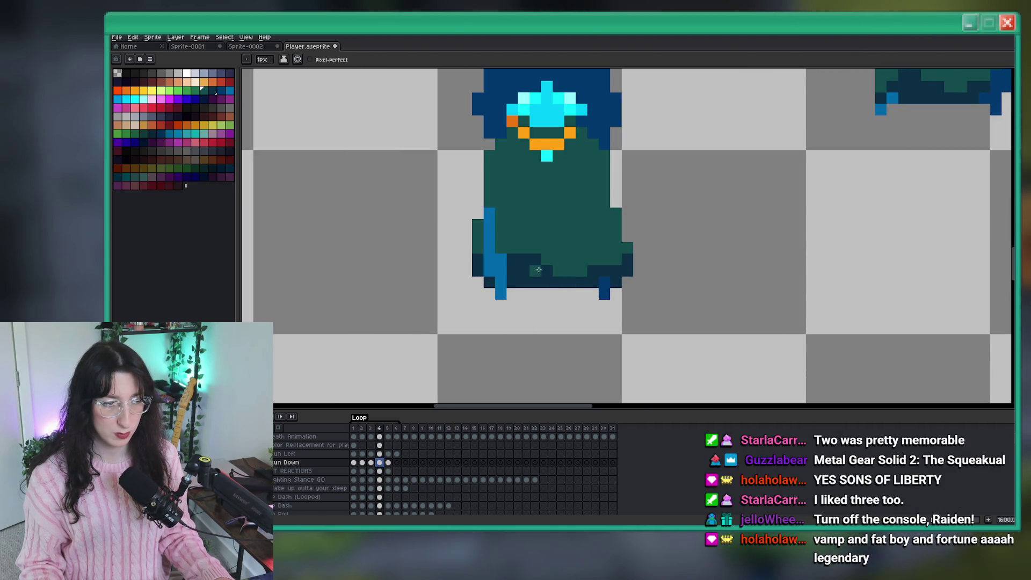
pyautogui.scroll(3, 608, 245)
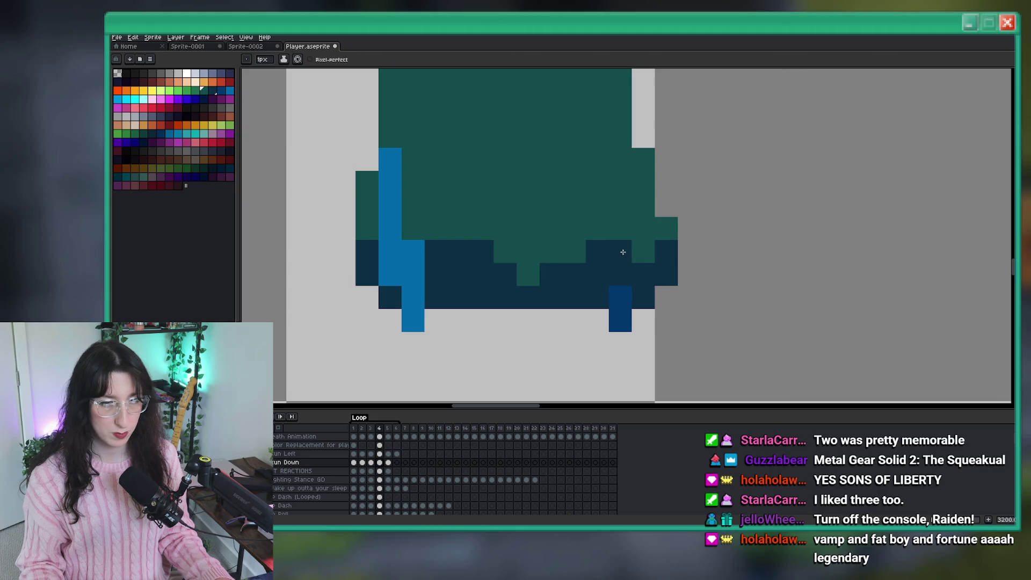
pyautogui.scroll(-6, 638, 285)
pyautogui.scroll(1, 642, 243)
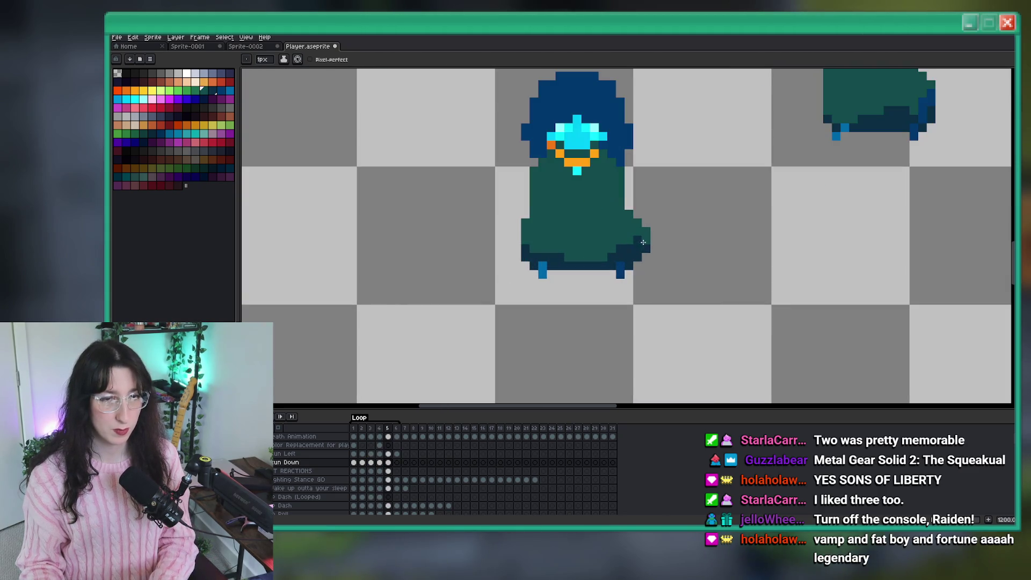
pyautogui.scroll(-4, 638, 249)
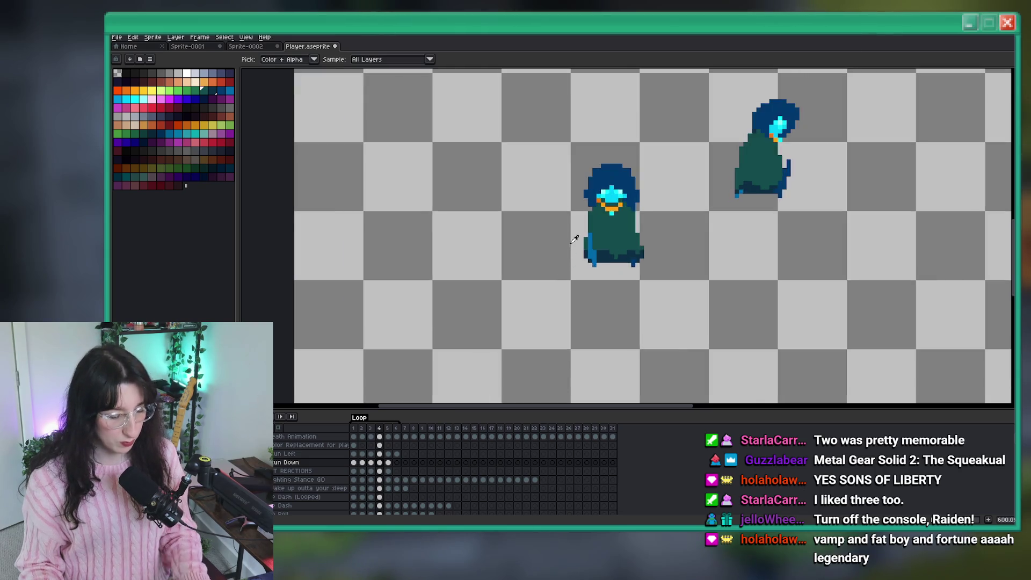
pyautogui.scroll(6, 580, 261)
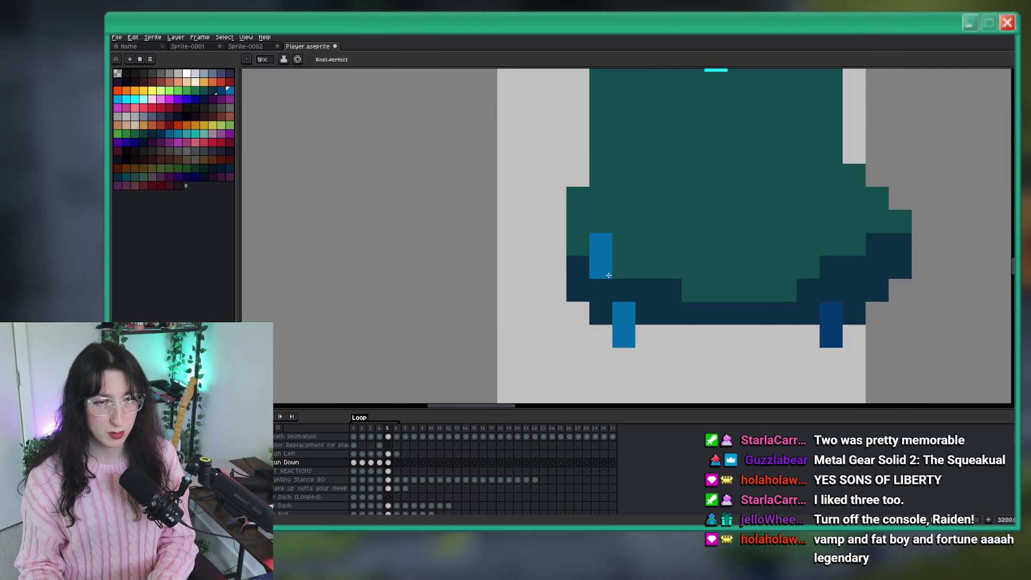
pyautogui.scroll(-6, 610, 282)
pyautogui.moveTo(719, 337); pyautogui.dragTo(618, 323)
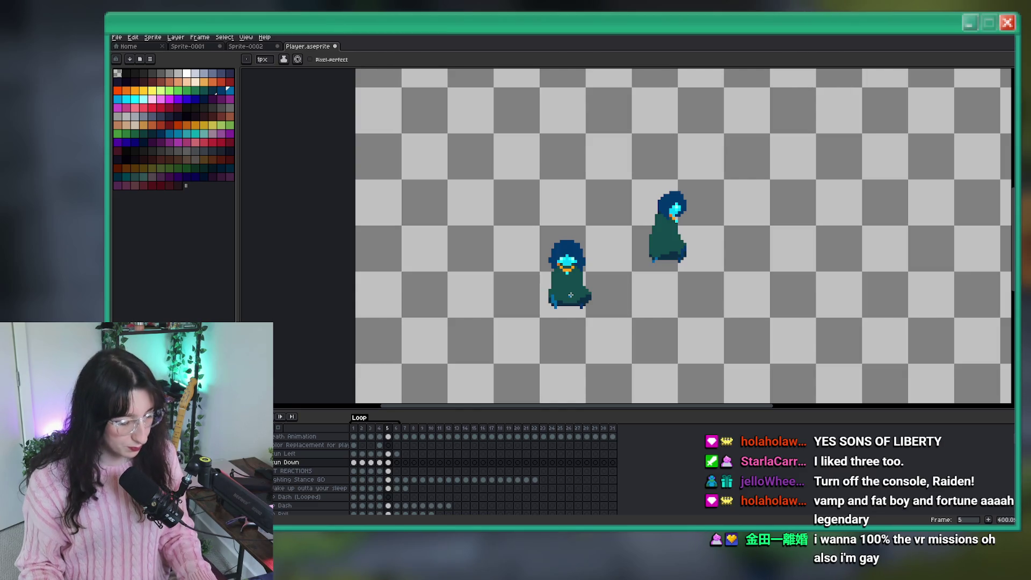
# Raise the left sprite's head one pixel with a rectangular selection
pyautogui.scroll(2, 571, 294)
pyautogui.press('m')
pyautogui.moveTo(634, 178); pyautogui.dragTo(498, 285)
pyautogui.press('Up')
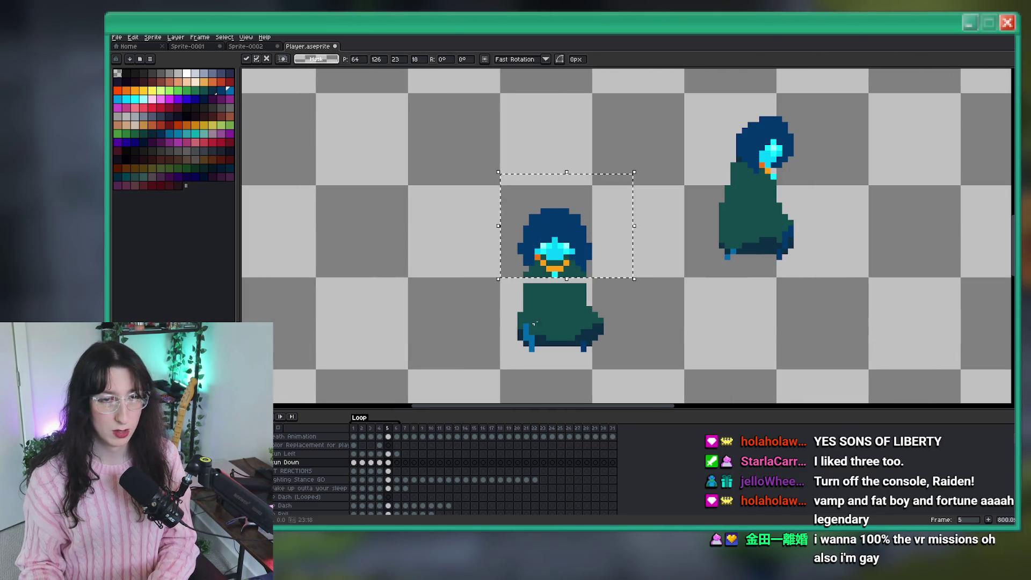
pyautogui.hotkey('ctrl', 'd')
pyautogui.press('b')
pyautogui.scroll(1, 535, 290)
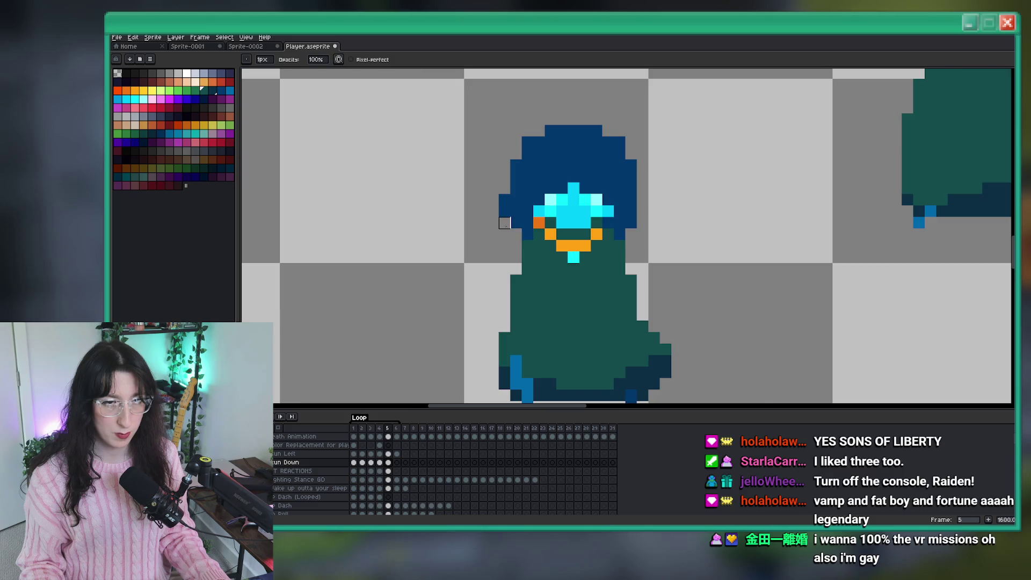
# Nudge the two left hair pixels up one pixel to match
pyautogui.press('m')
pyautogui.moveTo(504, 202); pyautogui.dragTo(516, 225)
pyautogui.press('Up')
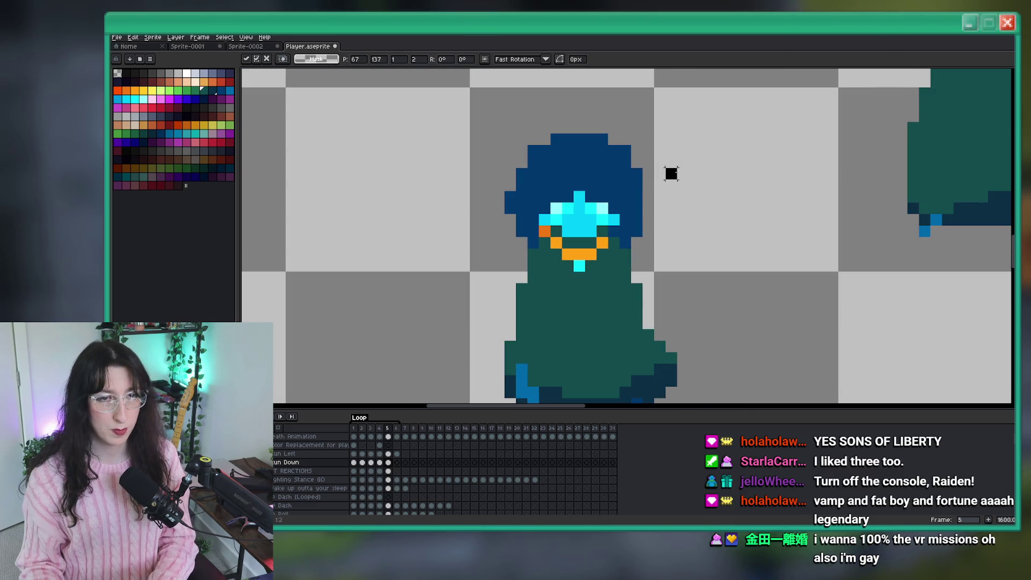
pyautogui.hotkey('ctrl', 'd')
pyautogui.scroll(-4, 671, 173)
pyautogui.moveTo(621, 214); pyautogui.dragTo(582, 239)
pyautogui.press('b')
# Compare frame 5 against frame 4, then move on to Run Down frame 6
pyautogui.scroll(4, 582, 243)
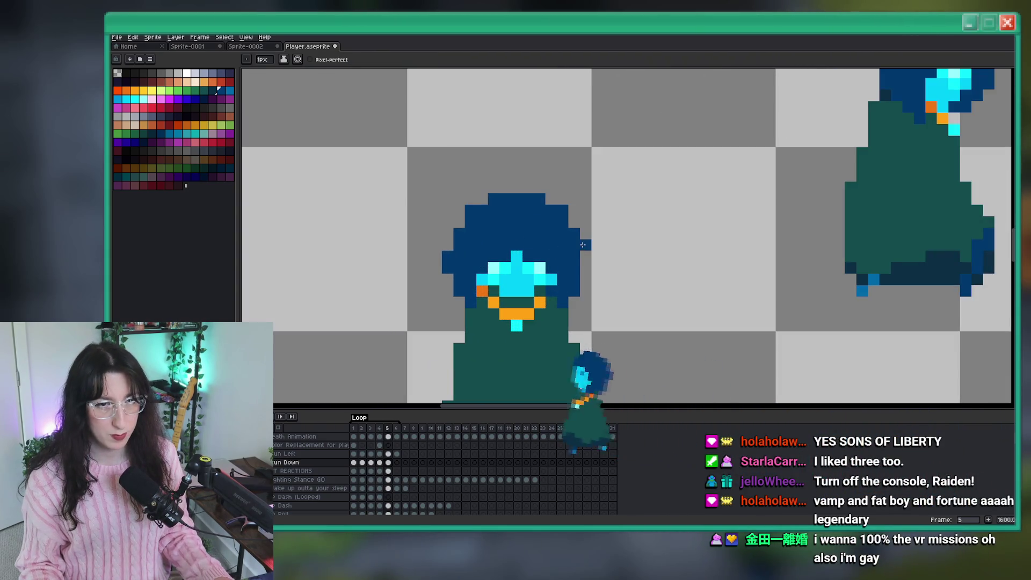
pyautogui.scroll(-6, 585, 247)
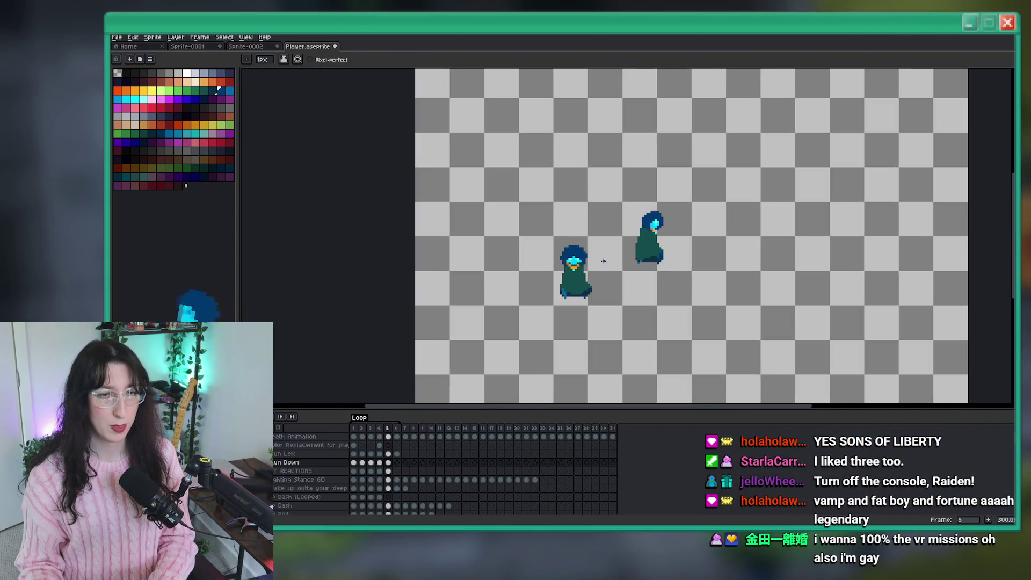
pyautogui.hscroll(2, 576, 269)
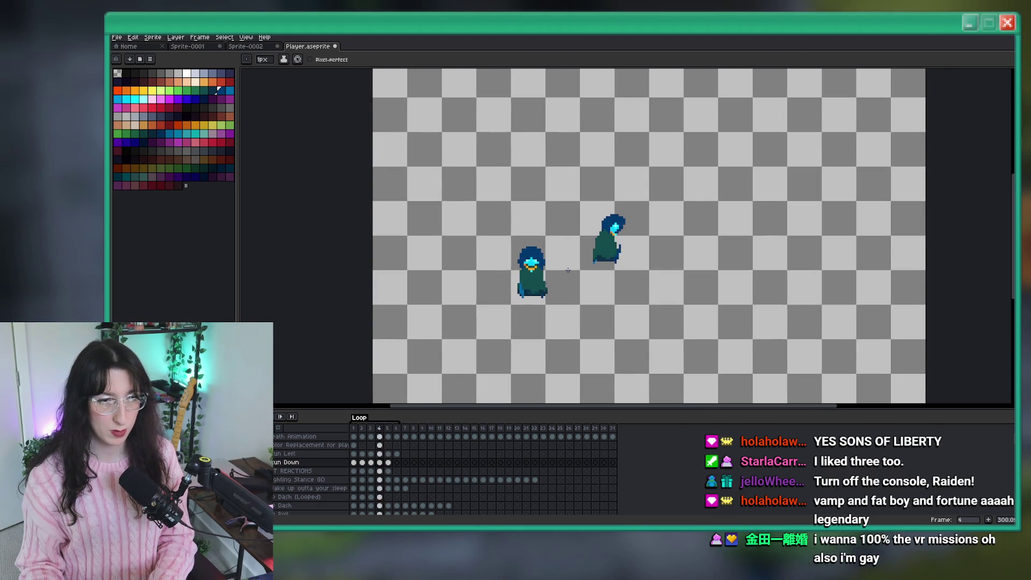
pyautogui.scroll(7, 531, 250)
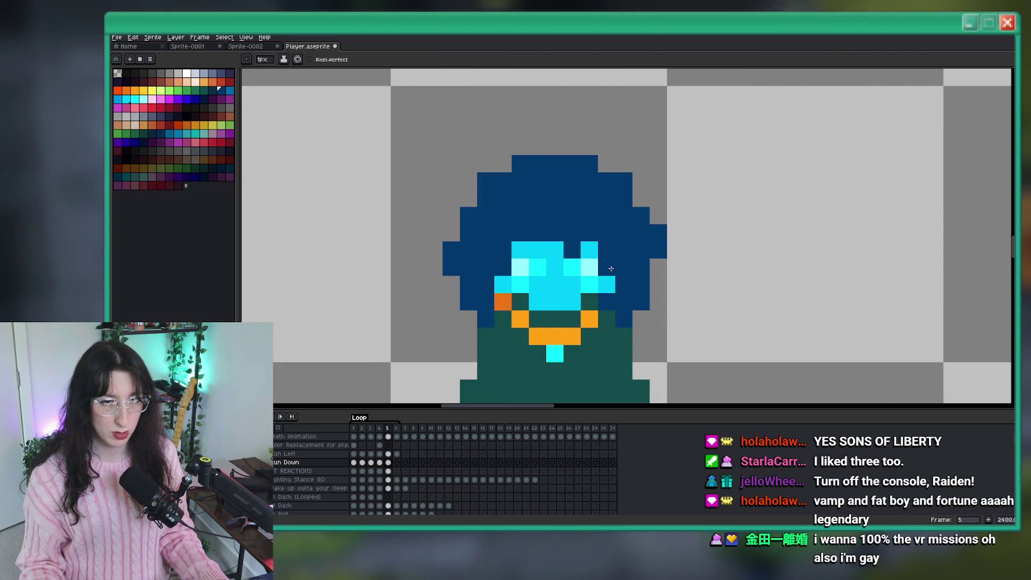
pyautogui.scroll(-7, 604, 256)
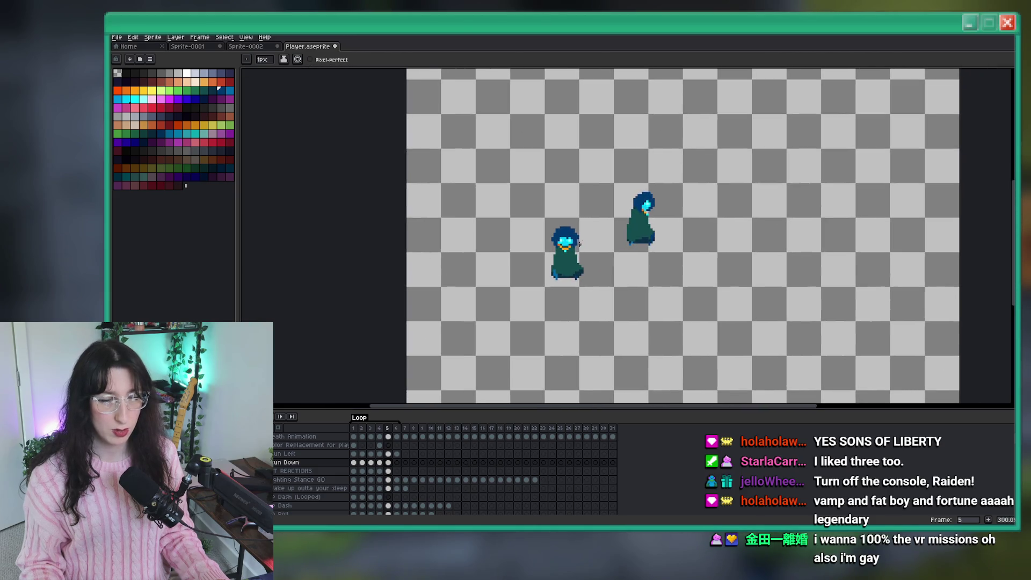
pyautogui.press(',')
pyautogui.press('.')
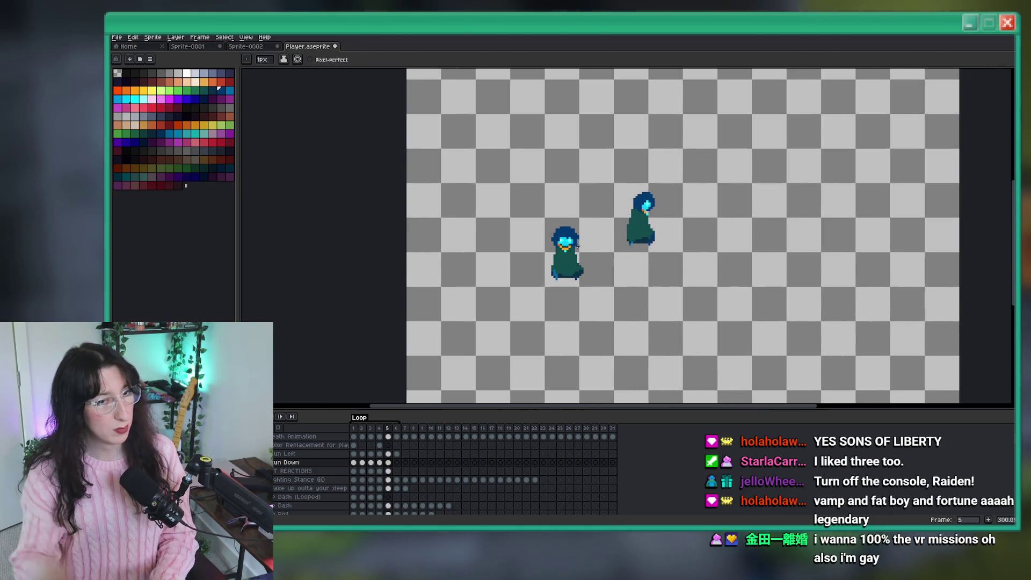
pyautogui.click(397, 463)
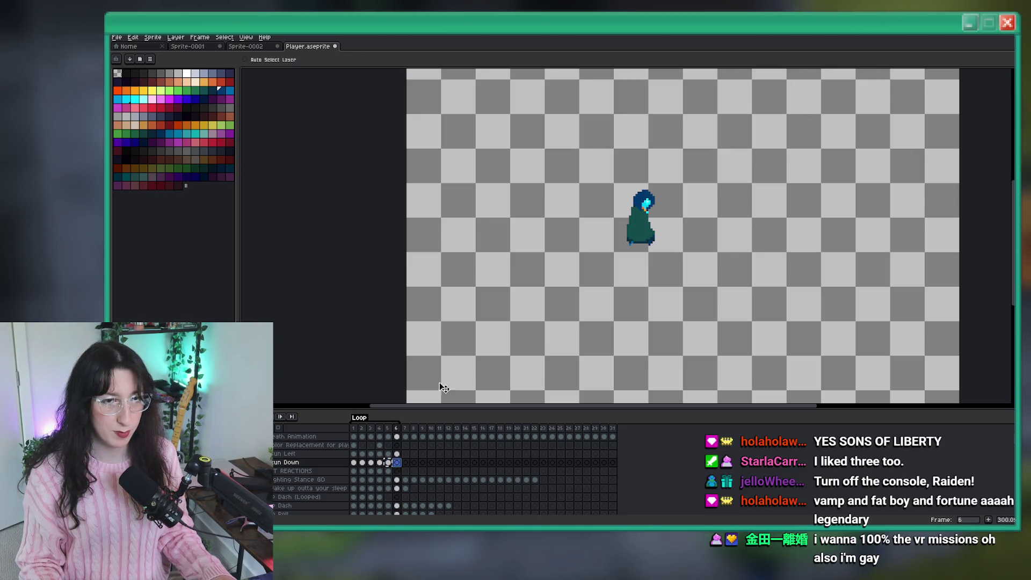
# Paint the top of the left leg dark navy and erase the dark column on the cloak's right edge
pyautogui.scroll(7, 544, 277)
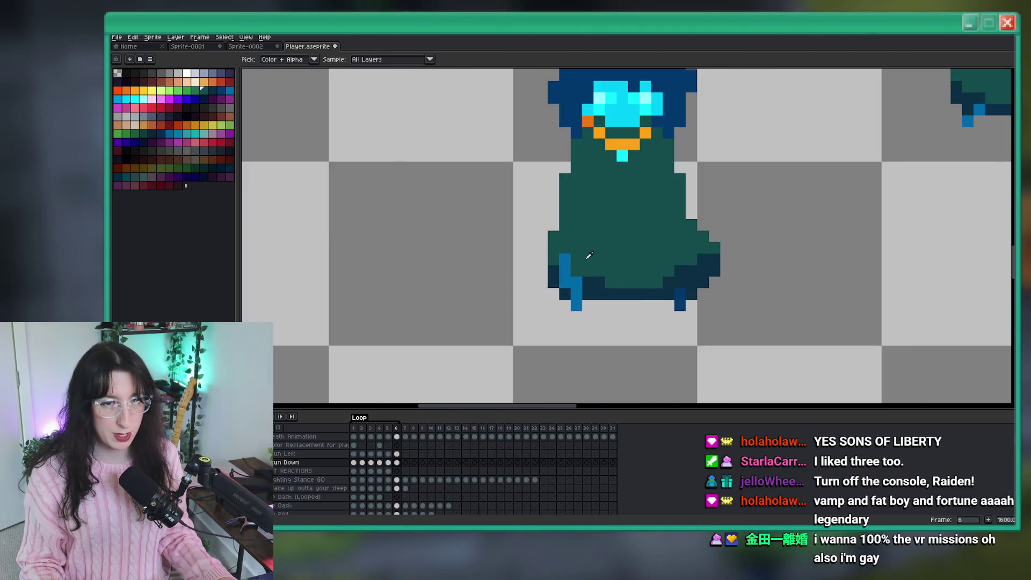
pyautogui.click(569, 285)
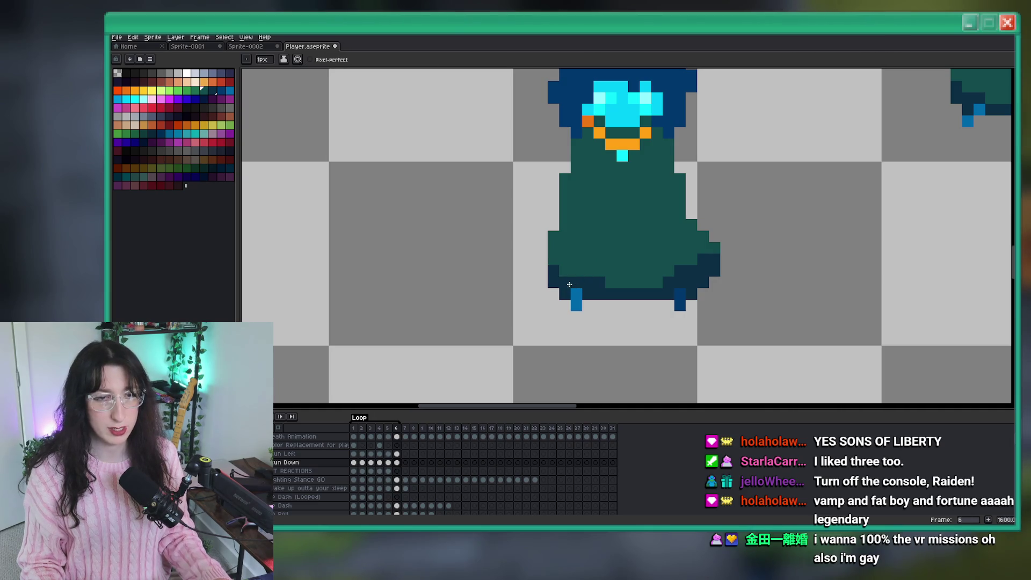
pyautogui.scroll(-7, 590, 281)
pyautogui.scroll(7, 623, 275)
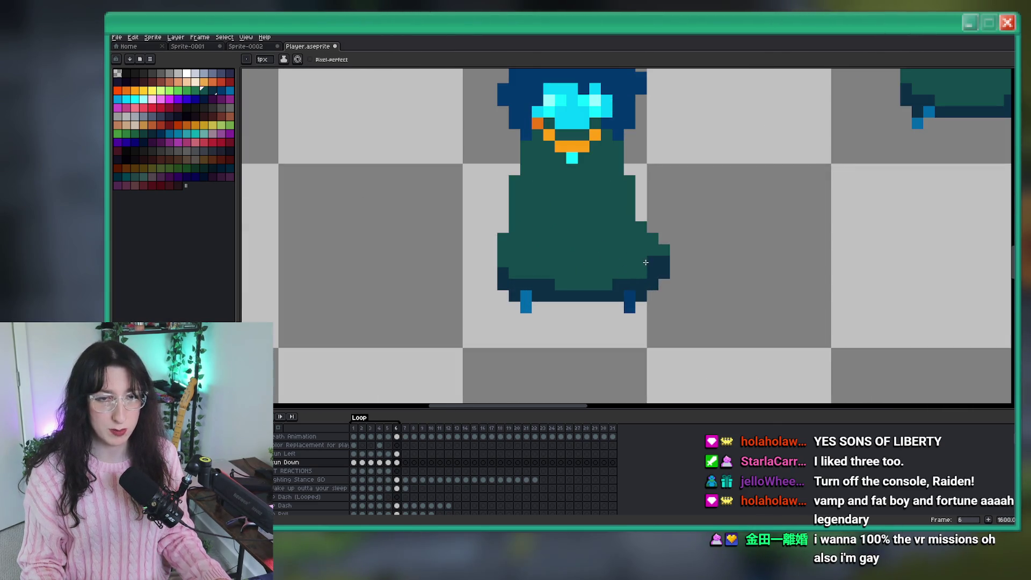
pyautogui.moveTo(663, 249); pyautogui.dragTo(663, 274)
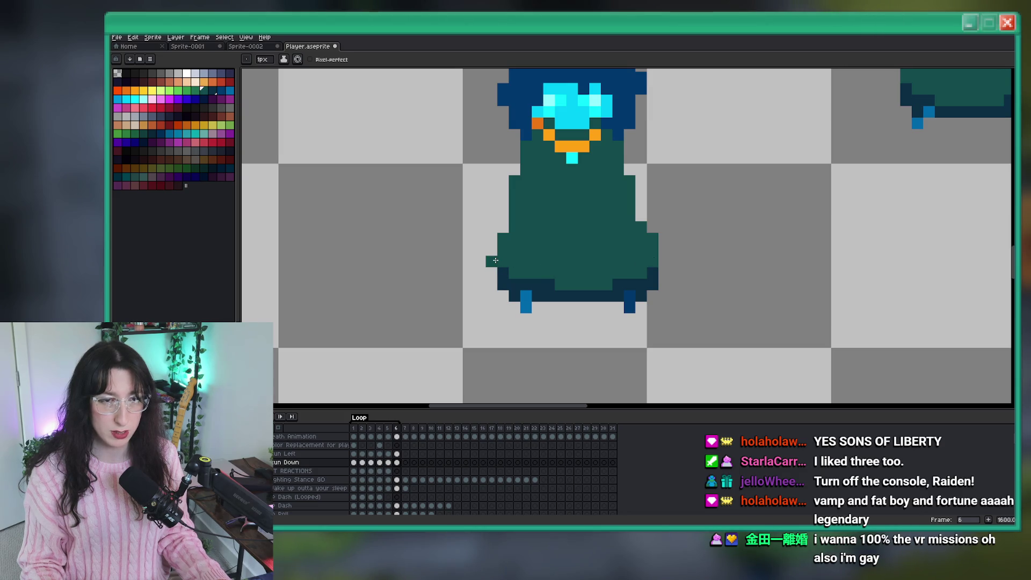
# Select the sprite's head in frame 6 and nudge it up one pixel
pyautogui.scroll(-3, 501, 256)
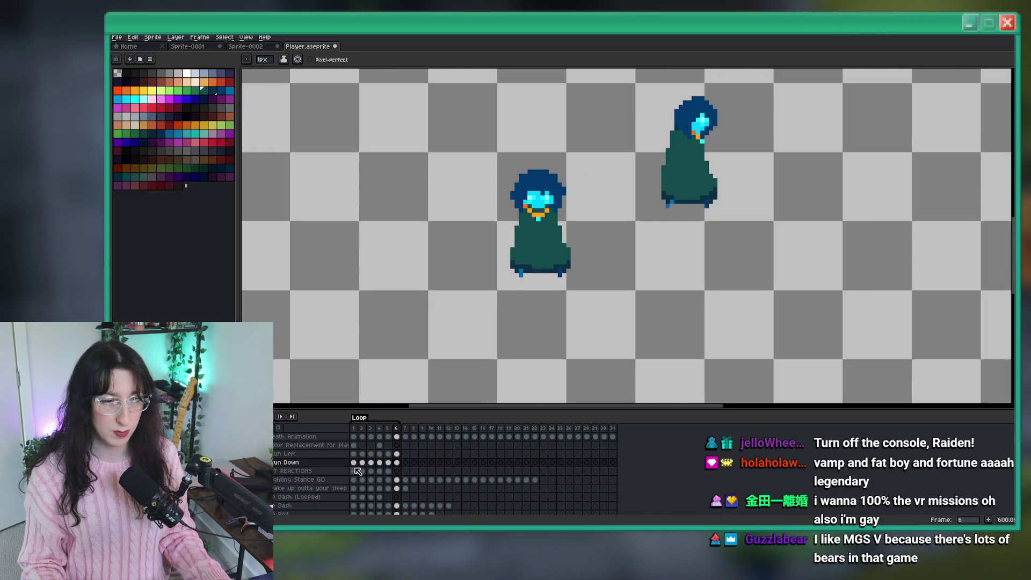
pyautogui.scroll(2, 553, 191)
pyautogui.scroll(-3, 554, 191)
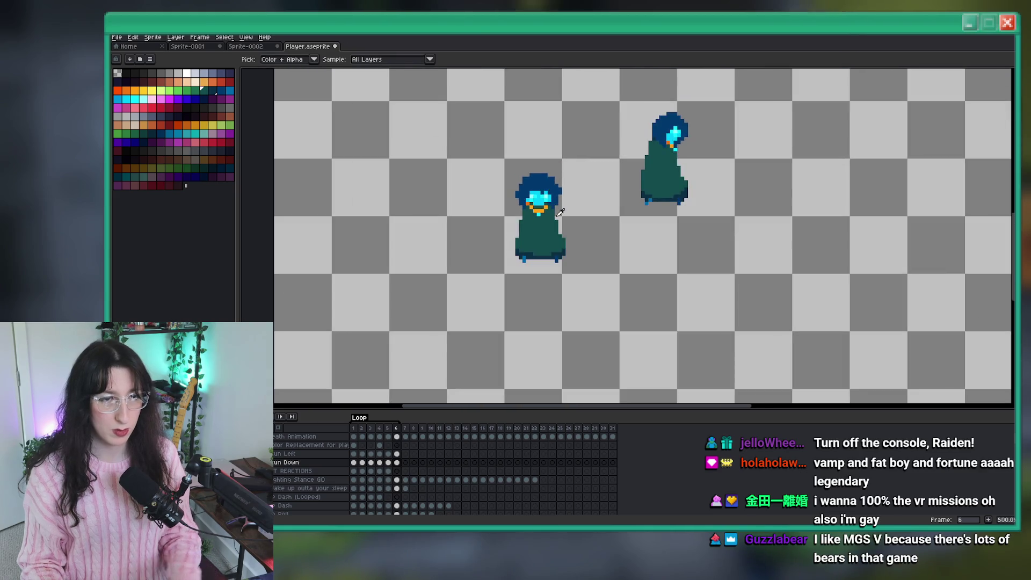
pyautogui.hotkey('alt', 'Down')
pyautogui.scroll(1, 560, 212)
pyautogui.hotkey('alt', 'Up')
pyautogui.press('m')
pyautogui.moveTo(585, 170)
pyautogui.mouseDown()
pyautogui.moveTo(512, 228)
pyautogui.moveTo(516, 215)
pyautogui.mouseUp()
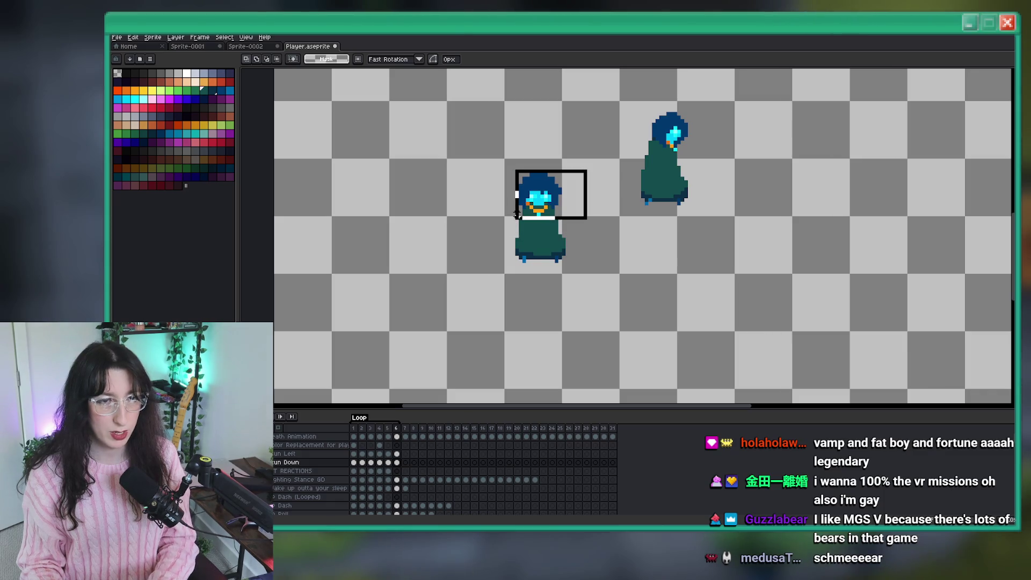
pyautogui.press('Up')
pyautogui.hotkey('ctrl', 'd')
# Re-centre the view on both sprites and play the Run Down animation
pyautogui.scroll(1, 532, 215)
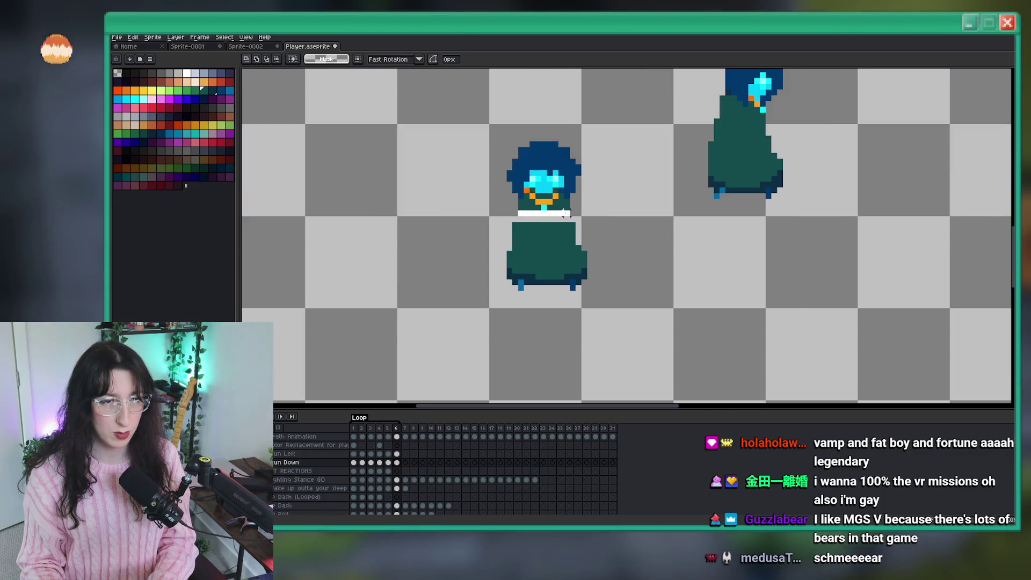
pyautogui.scroll(-3, 639, 226)
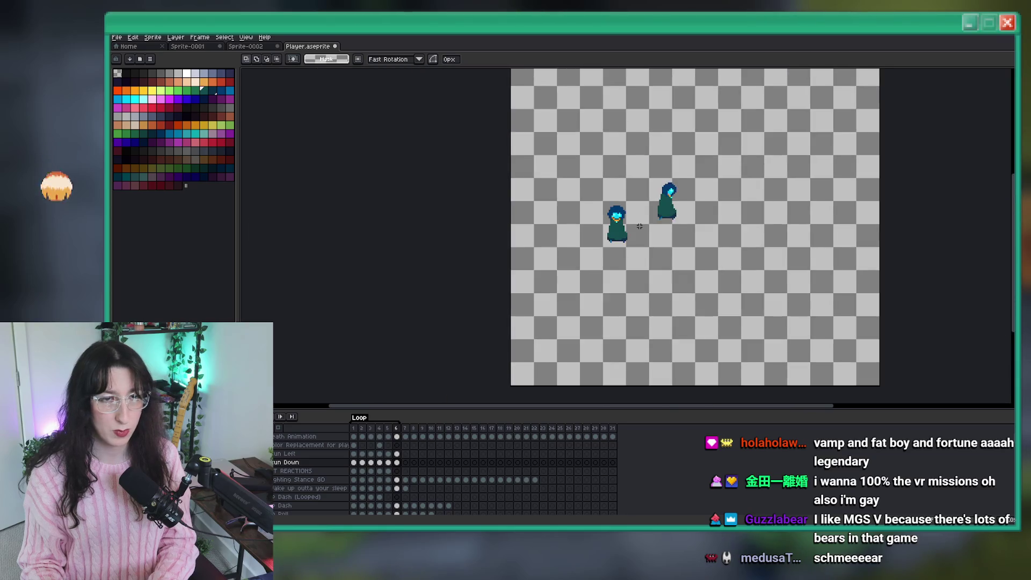
pyautogui.moveTo(640, 226); pyautogui.dragTo(533, 249)
pyautogui.press('Return')
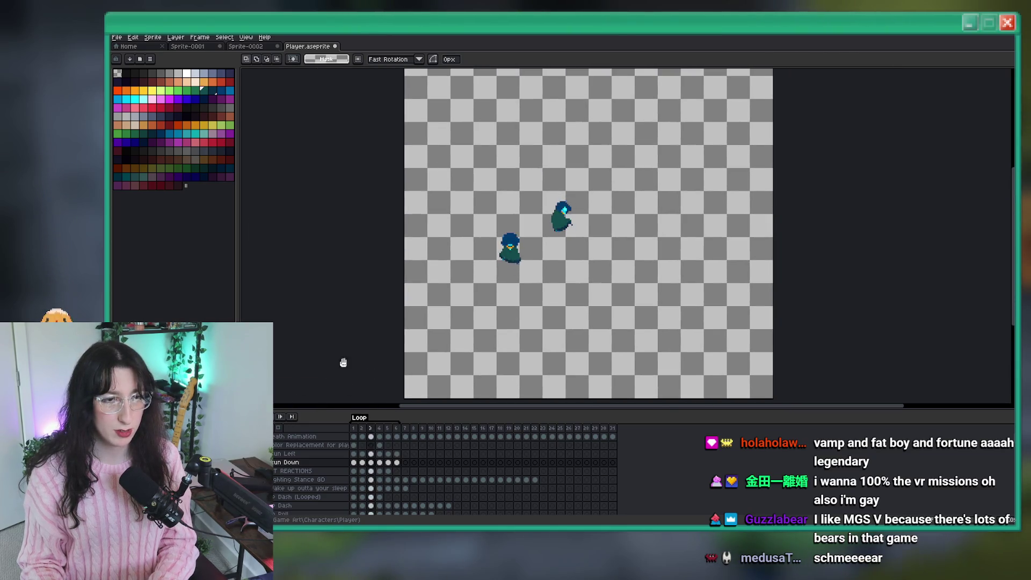
# Drag the 2x2 blue block on the front sprite's lower-left cloak edge up and right, then return to the Pencil
pyautogui.scroll(1, 453, 290)
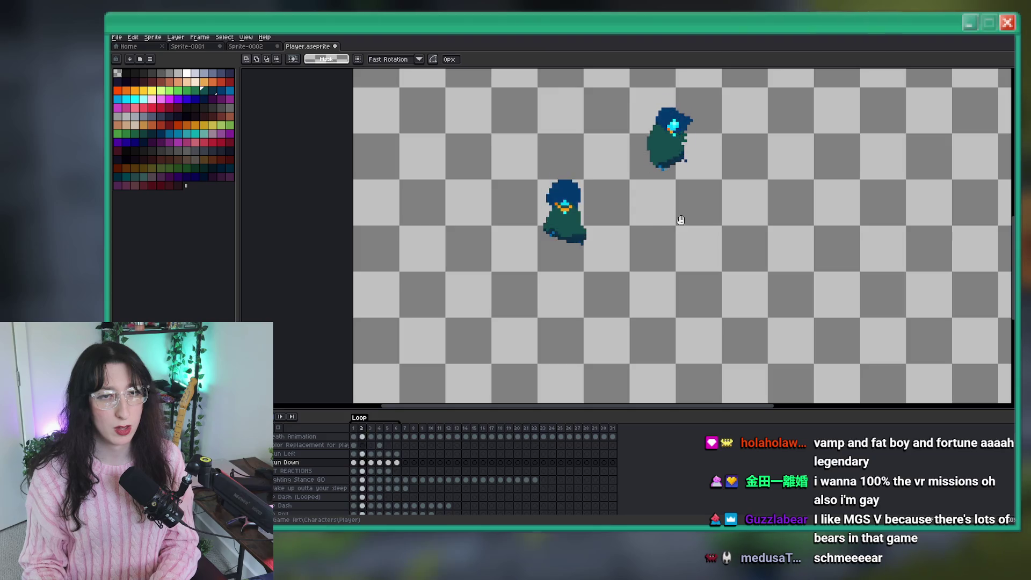
pyautogui.moveTo(683, 189)
pyautogui.mouseDown()
pyautogui.moveTo(721, 166)
pyautogui.moveTo(671, 71)
pyautogui.mouseUp()
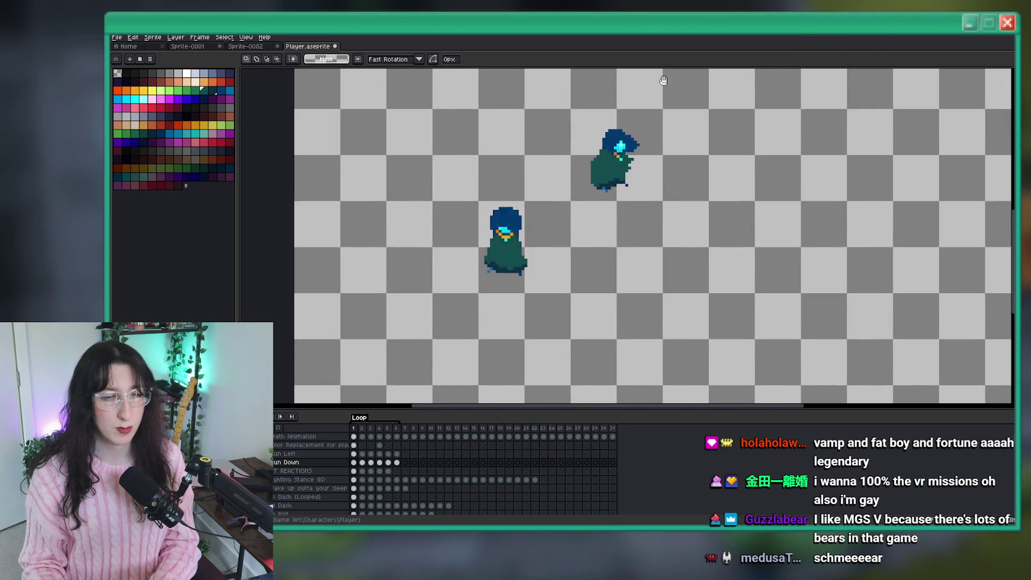
pyautogui.scroll(-1, 626, 123)
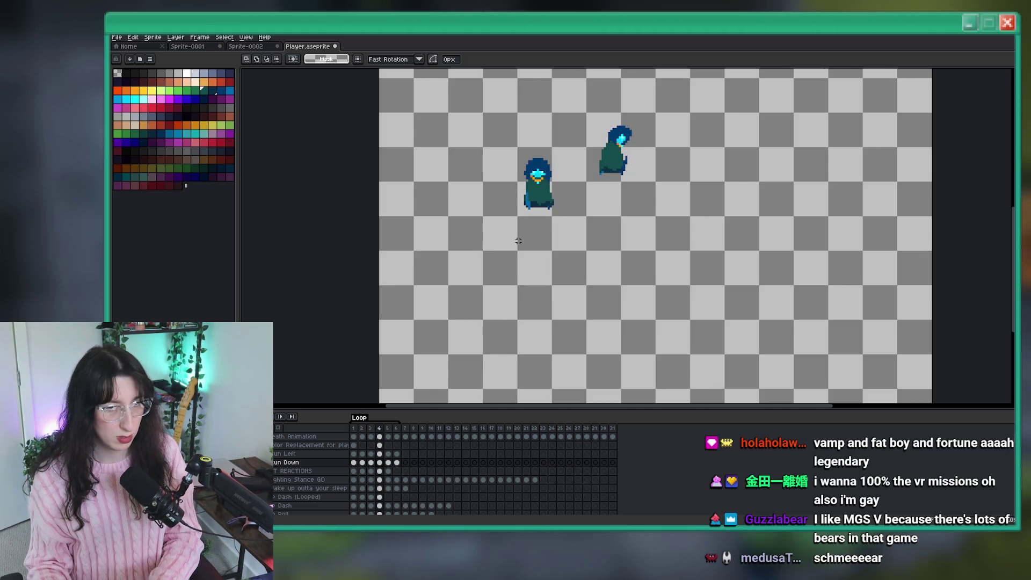
pyautogui.scroll(5, 545, 217)
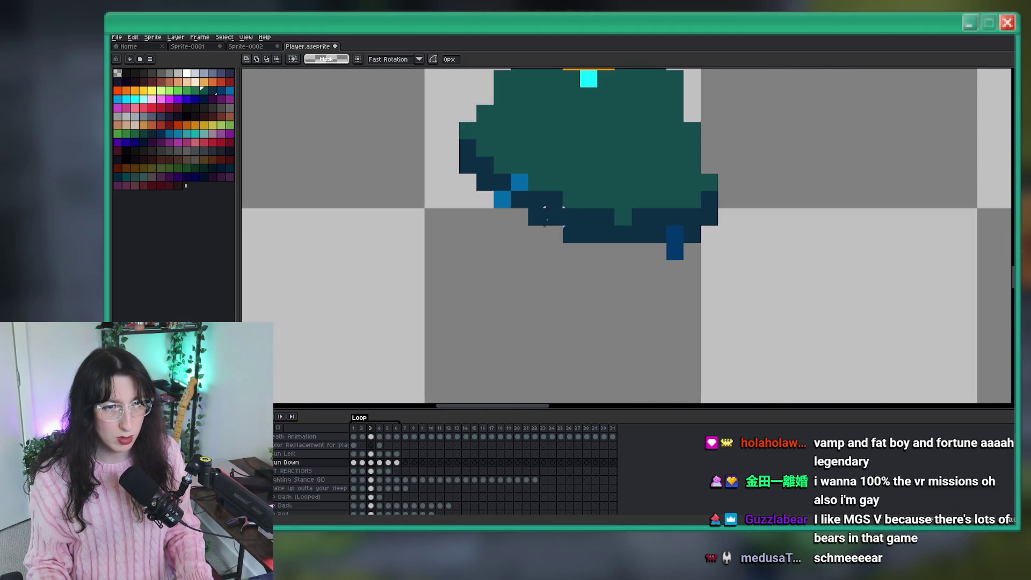
pyautogui.moveTo(523, 200)
pyautogui.mouseDown()
pyautogui.moveTo(538, 162)
pyautogui.moveTo(537, 182)
pyautogui.mouseUp()
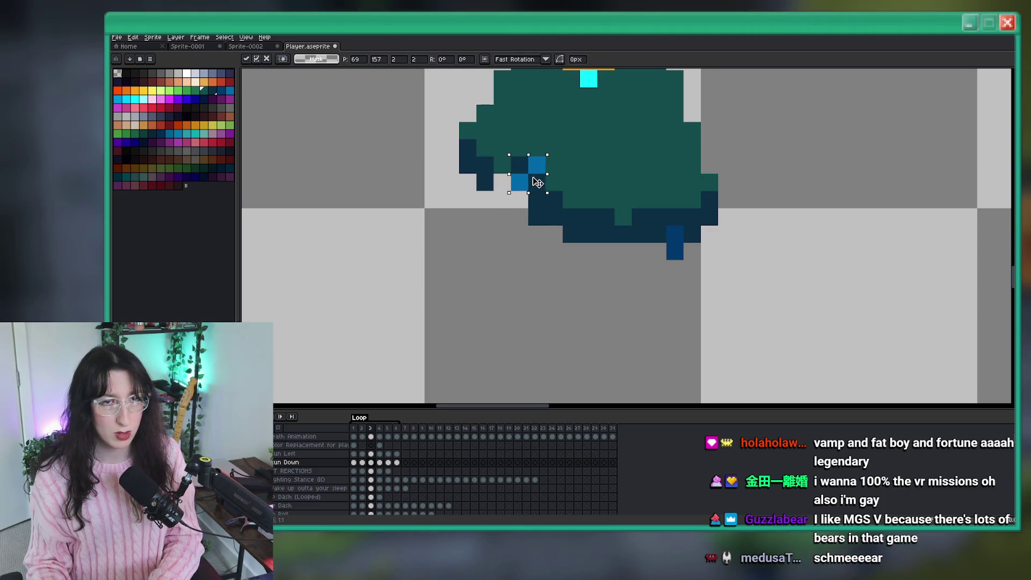
pyautogui.press('i')
pyautogui.press('b')
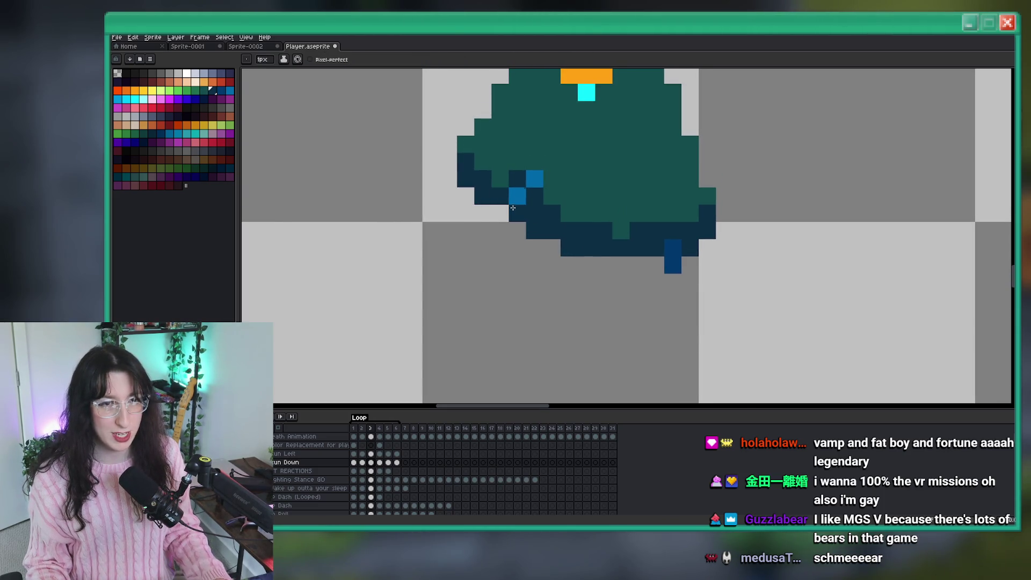
pyautogui.scroll(-5, 518, 246)
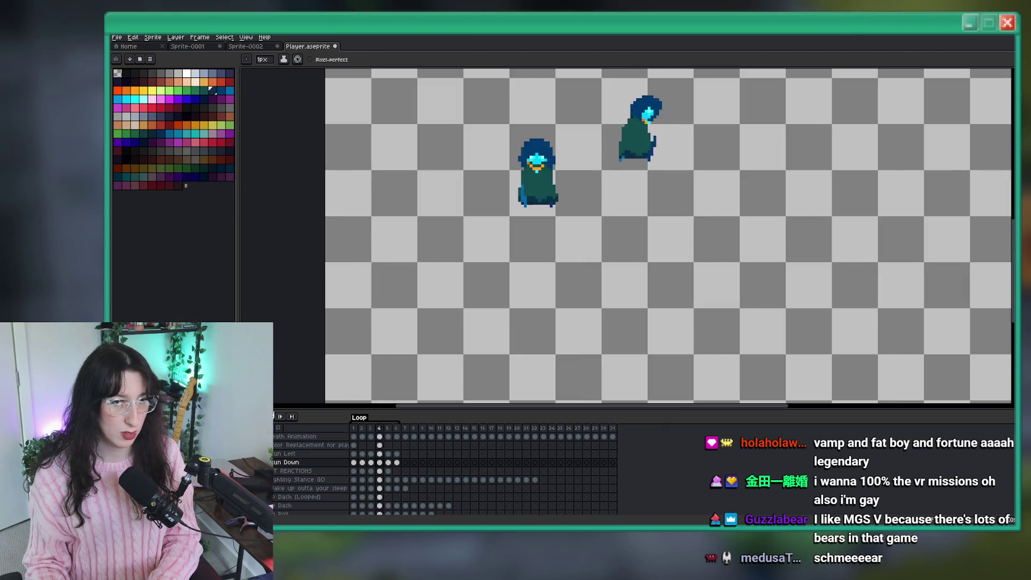
pyautogui.scroll(-2, 414, 292)
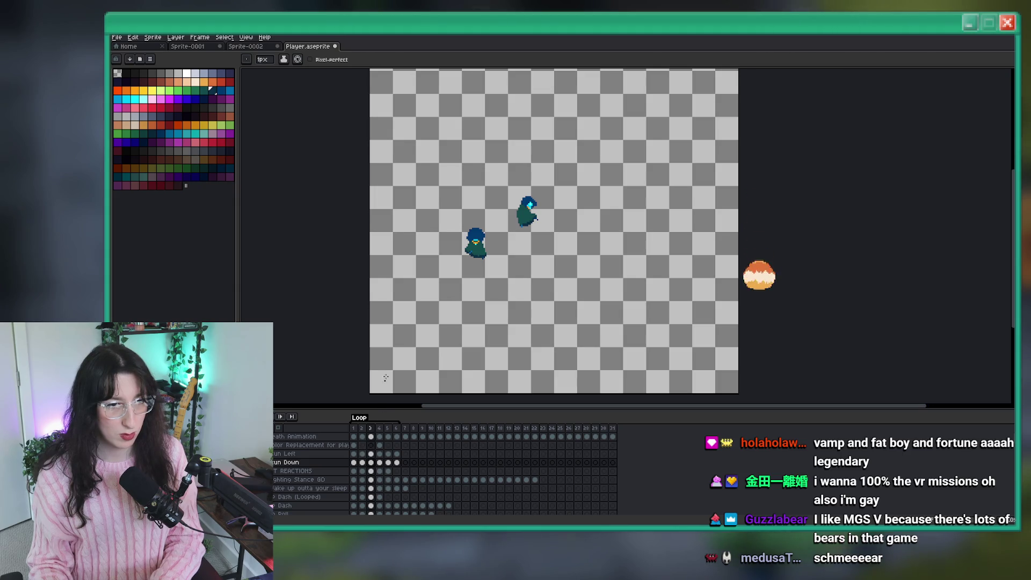
# Zoom in on the front sprite's lower-left cloak edge and sample its blue colour
pyautogui.scroll(2, 446, 271)
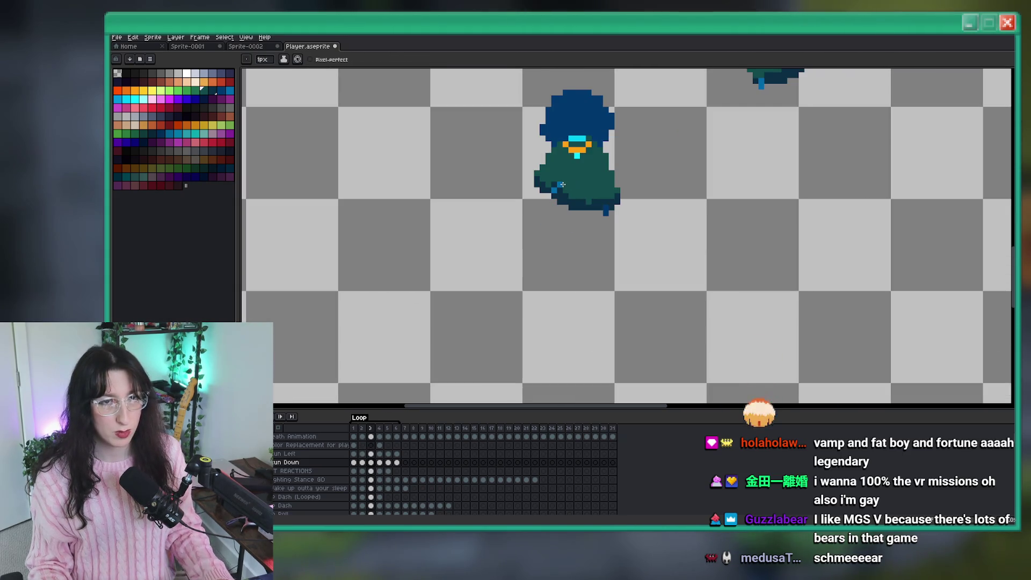
pyautogui.scroll(1, 557, 184)
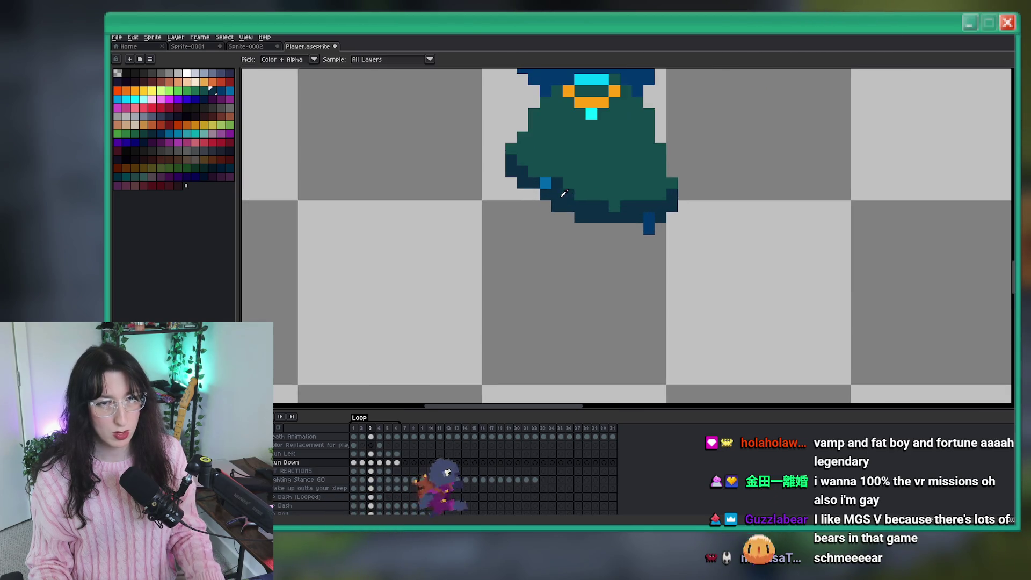
pyautogui.scroll(-2, 546, 182)
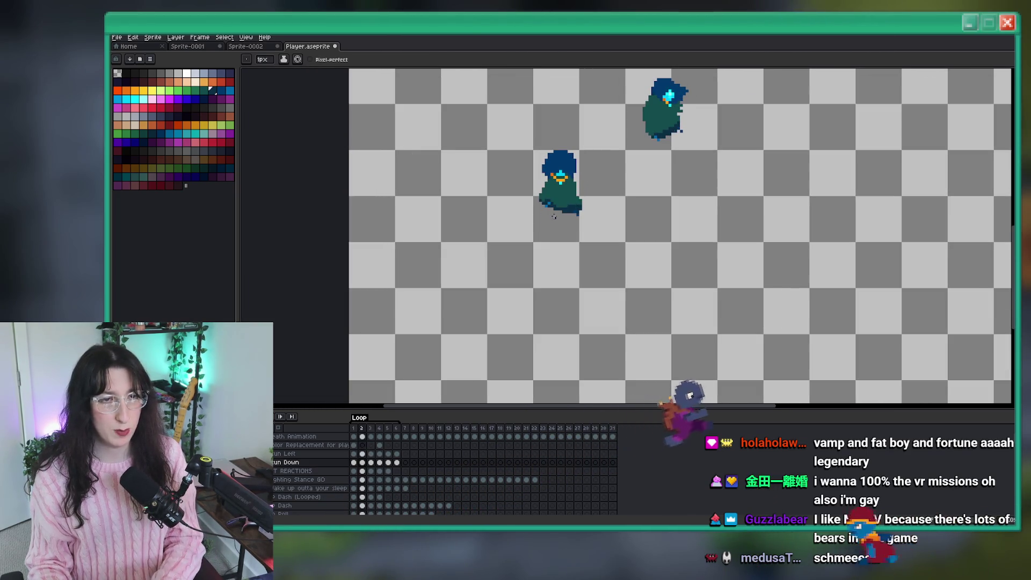
pyautogui.scroll(4, 554, 216)
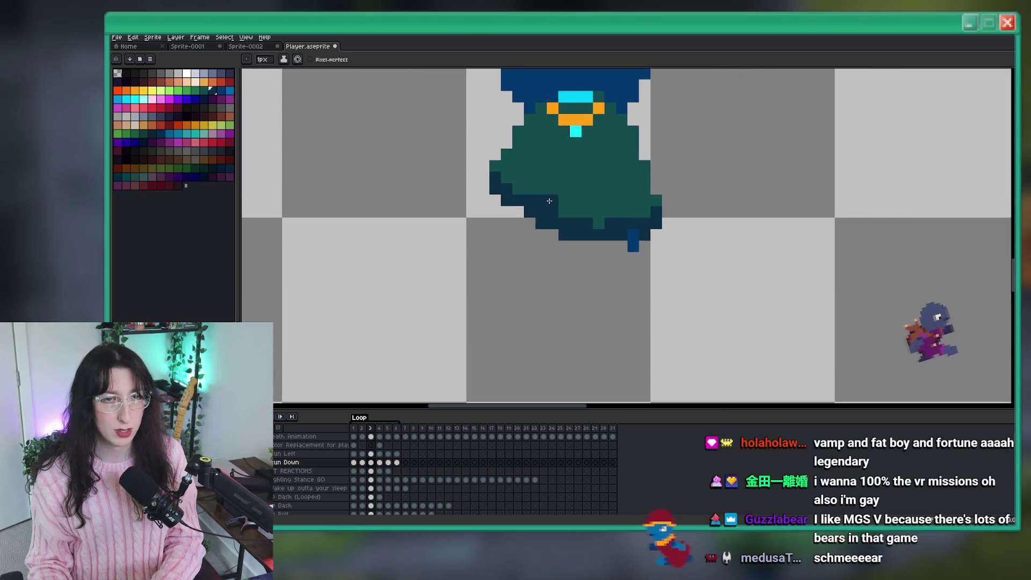
pyautogui.scroll(-6, 582, 215)
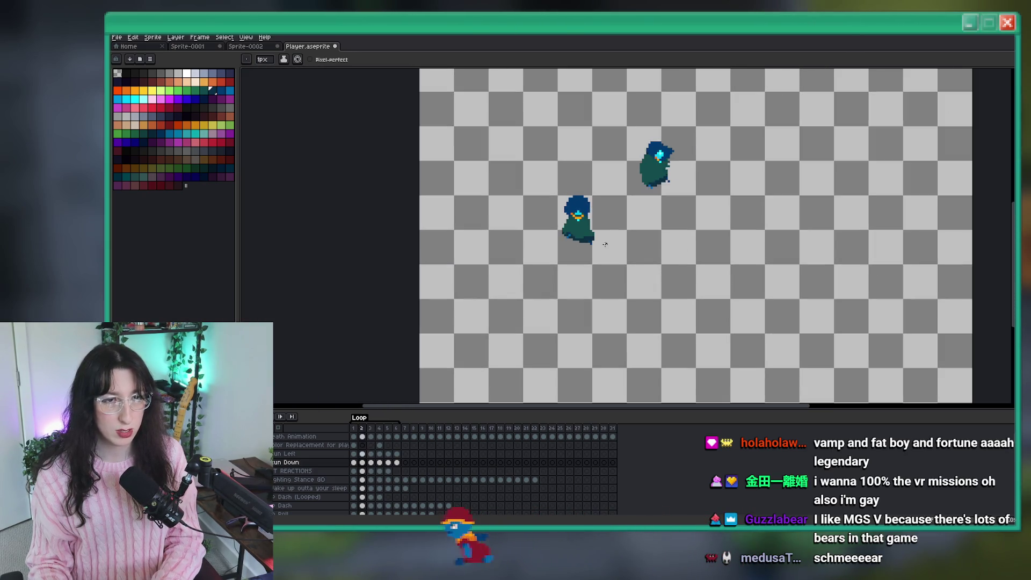
pyautogui.scroll(2, 627, 232)
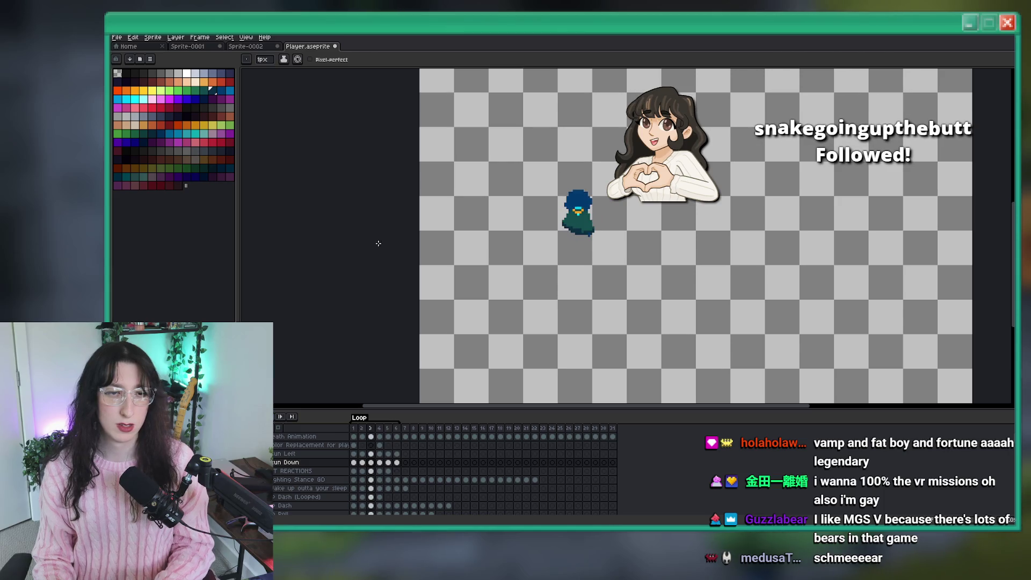
pyautogui.press('i')
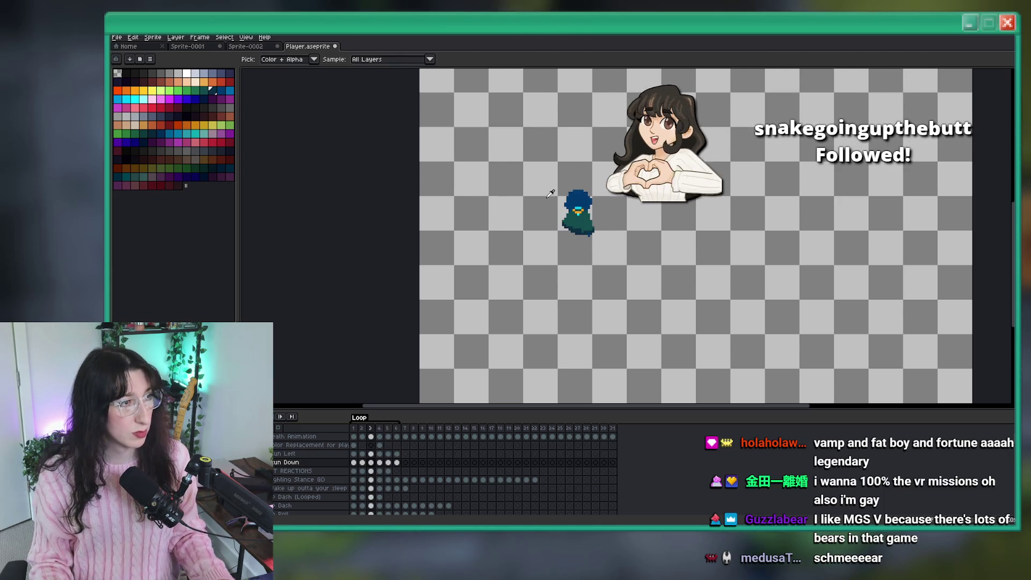
pyautogui.scroll(6, 512, 209)
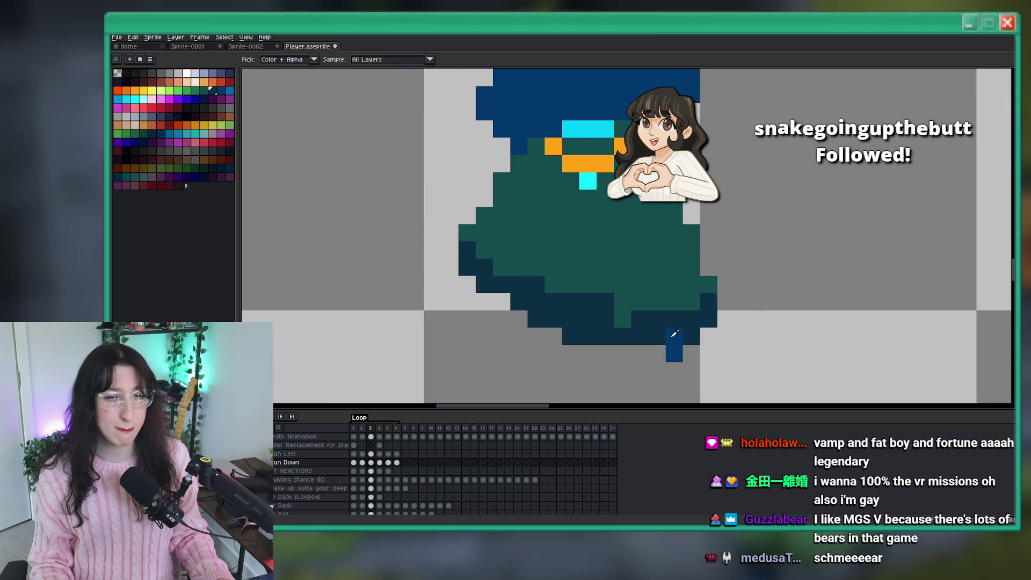
pyautogui.scroll(-3, 843, 148)
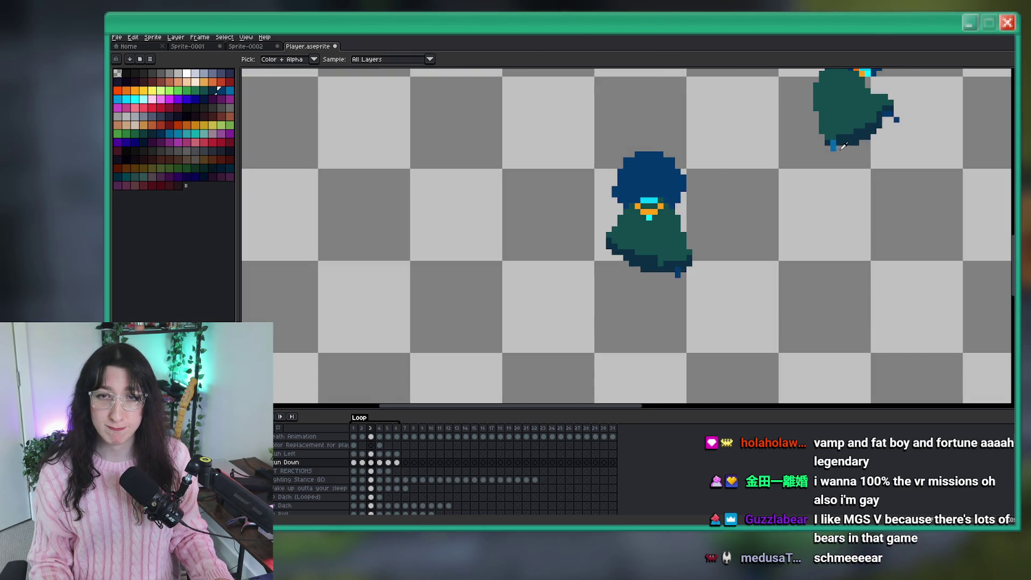
# Switch back to the Pencil and zoom in and out to check the blue edge pixel
pyautogui.press('b')
pyautogui.scroll(-2, 836, 141)
pyautogui.scroll(5, 698, 172)
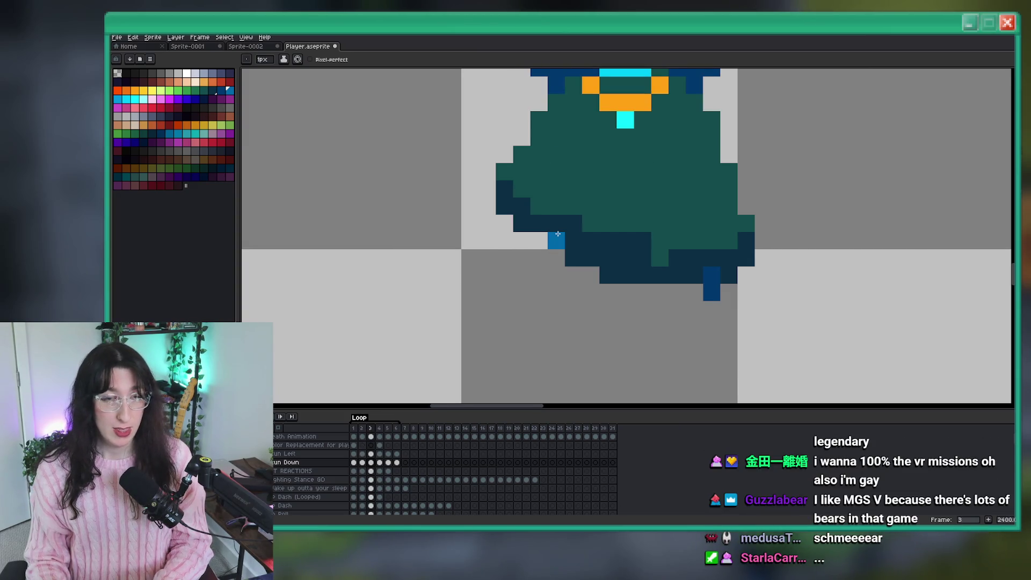
pyautogui.scroll(-6, 557, 234)
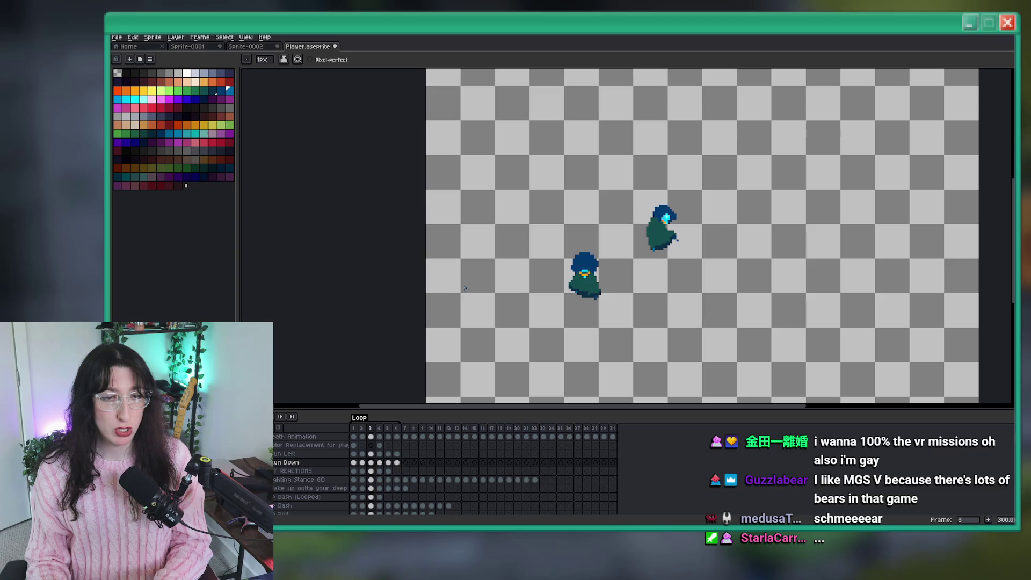
pyautogui.scroll(5, 575, 276)
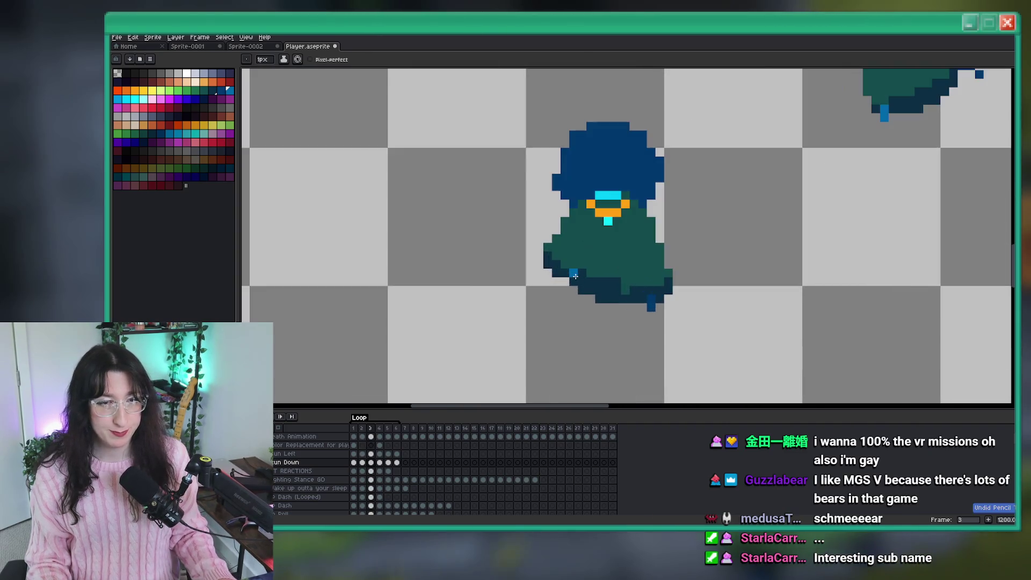
pyautogui.scroll(-4, 569, 290)
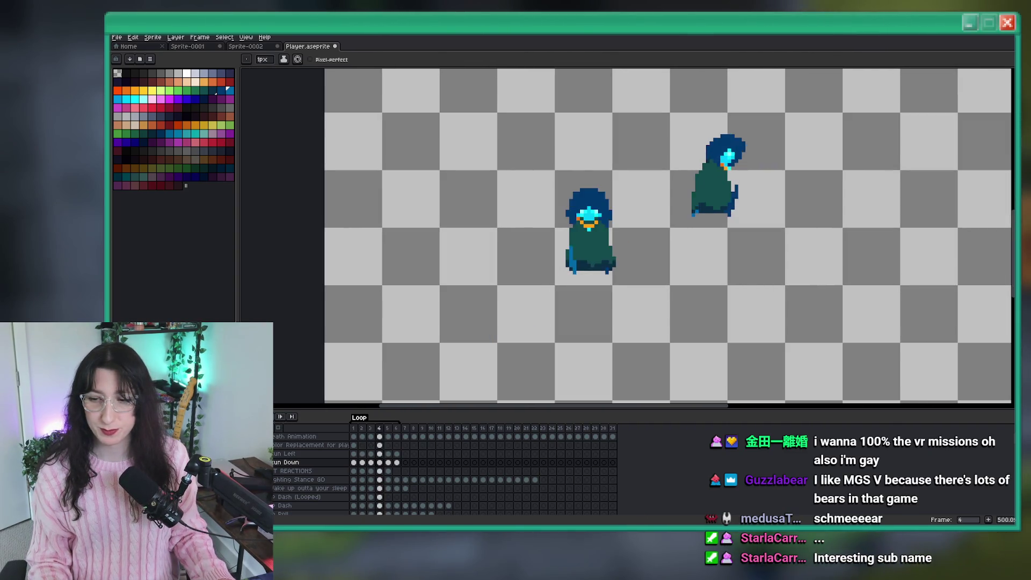
pyautogui.scroll(-1, 523, 237)
pyautogui.scroll(1, 460, 235)
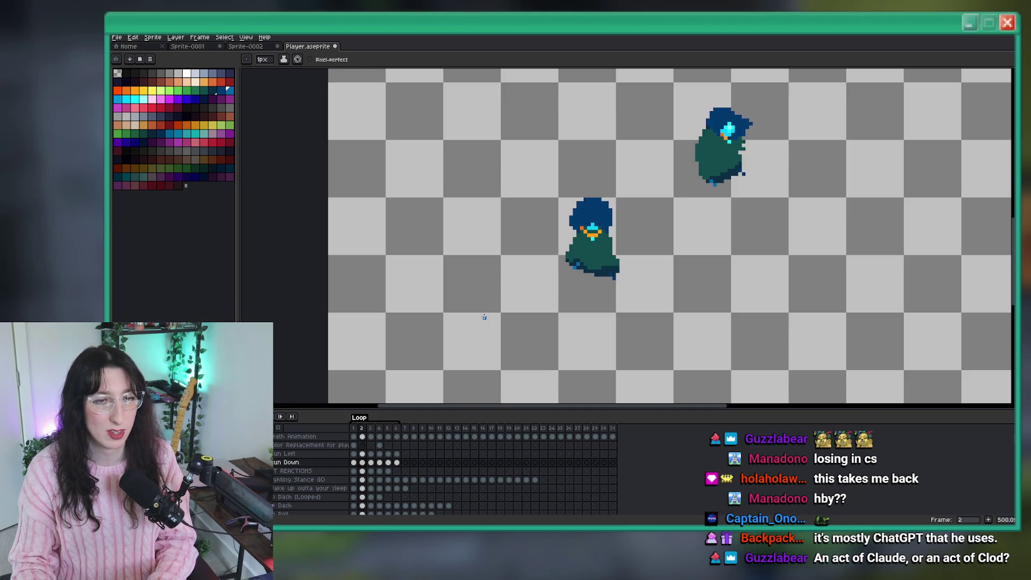
# Switch from the eyedropper to the Eraser and step forward to frame 6
pyautogui.press('i')
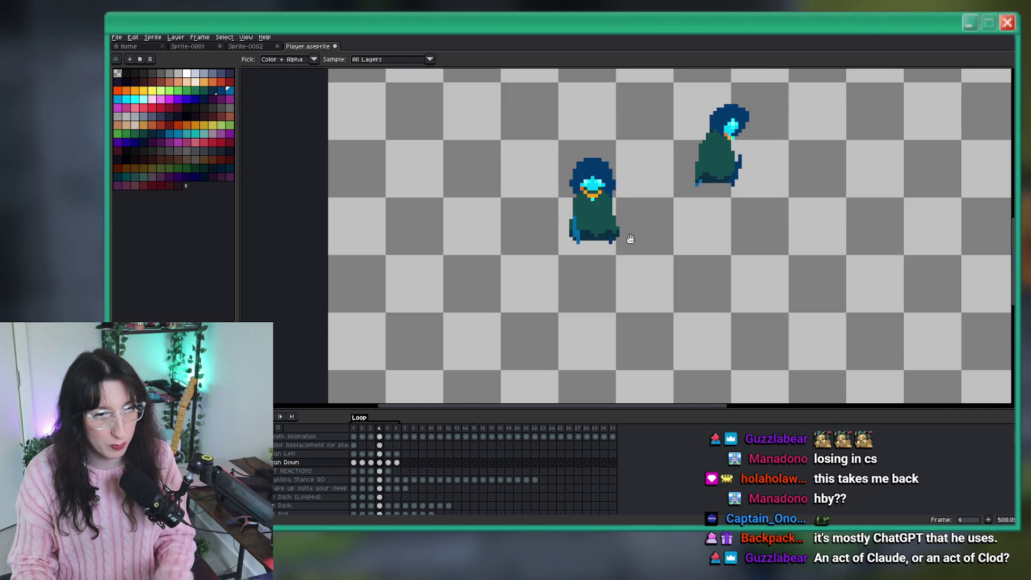
pyautogui.scroll(1, 590, 215)
pyautogui.scroll(3, 557, 187)
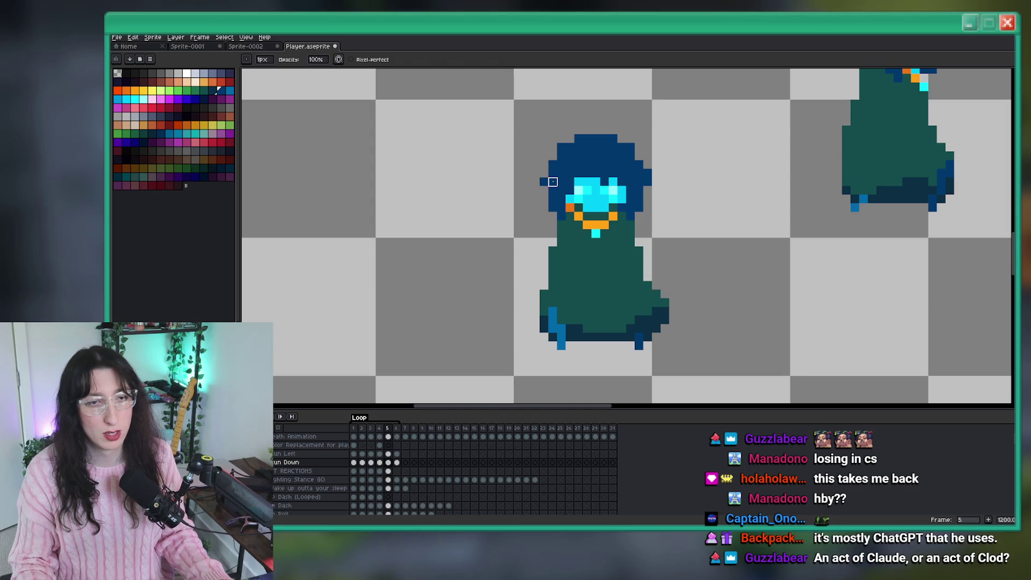
pyautogui.press('e')
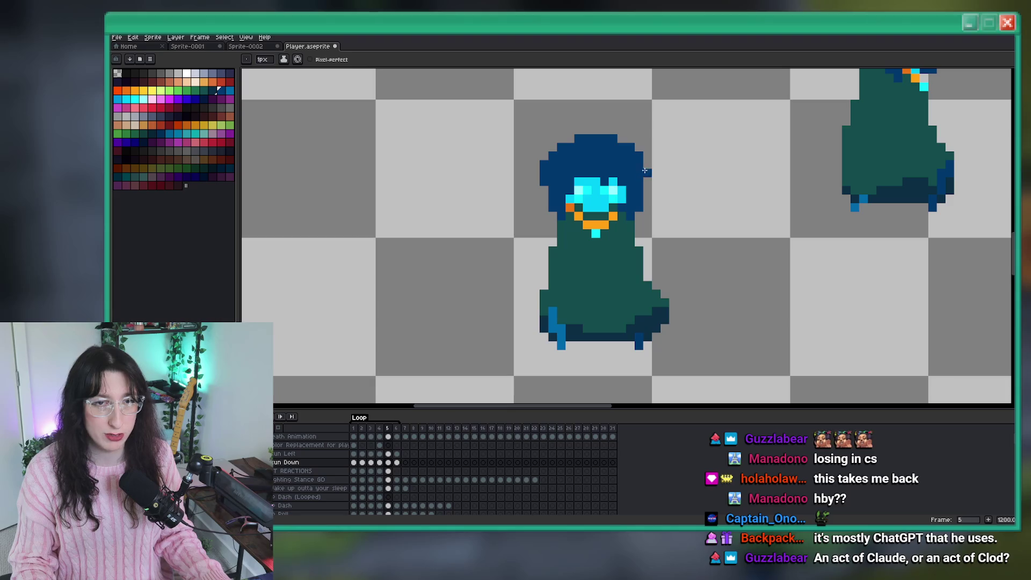
pyautogui.scroll(3, 635, 212)
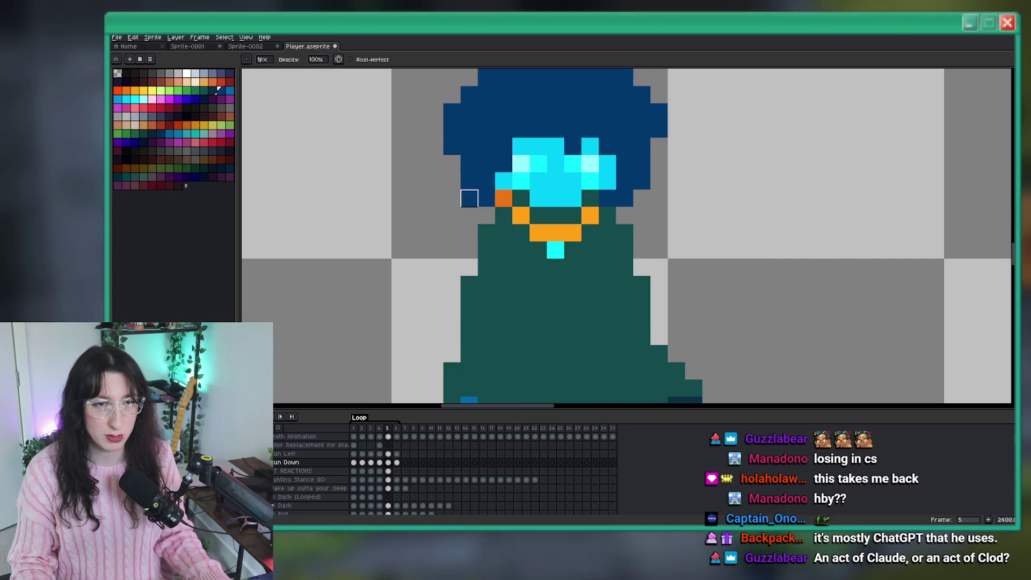
pyautogui.scroll(-9, 503, 199)
pyautogui.press('Right')
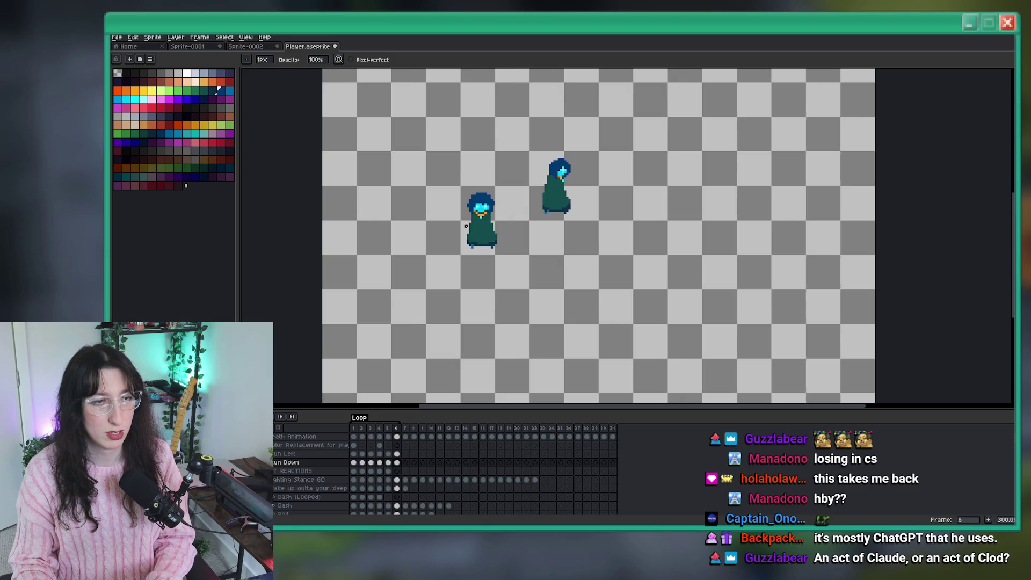
# Centre and zoom onto the lower sprite, then step on to frame 2
pyautogui.scroll(9, 478, 222)
pyautogui.scroll(-6, 480, 218)
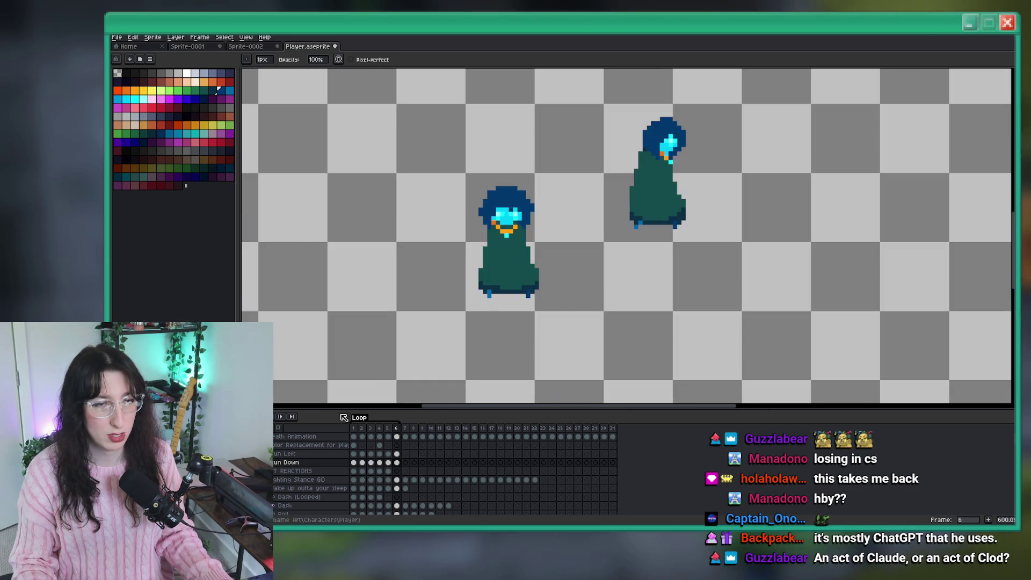
pyautogui.scroll(-4, 338, 352)
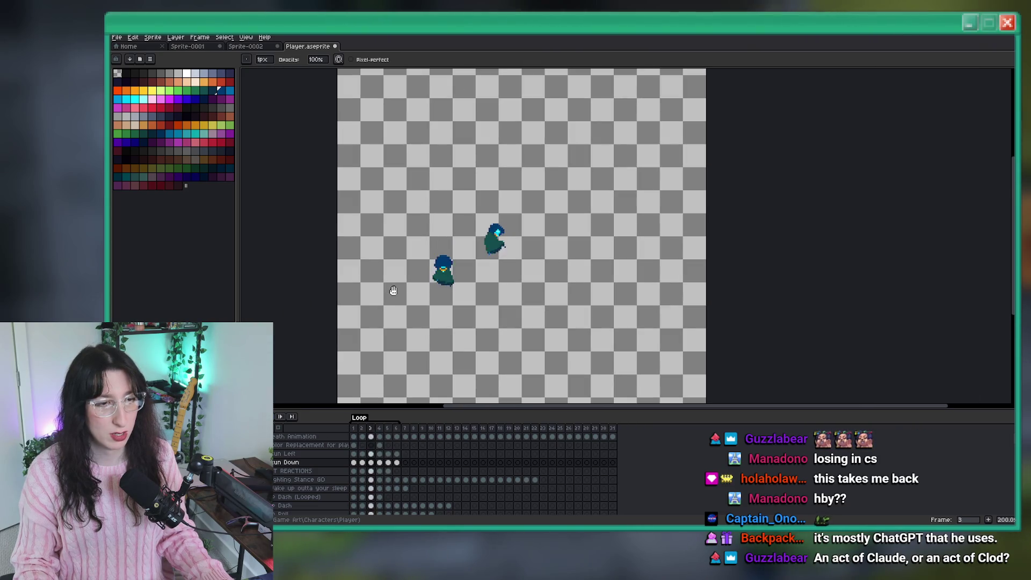
pyautogui.moveTo(440, 268); pyautogui.dragTo(451, 260)
pyautogui.scroll(1, 450, 260)
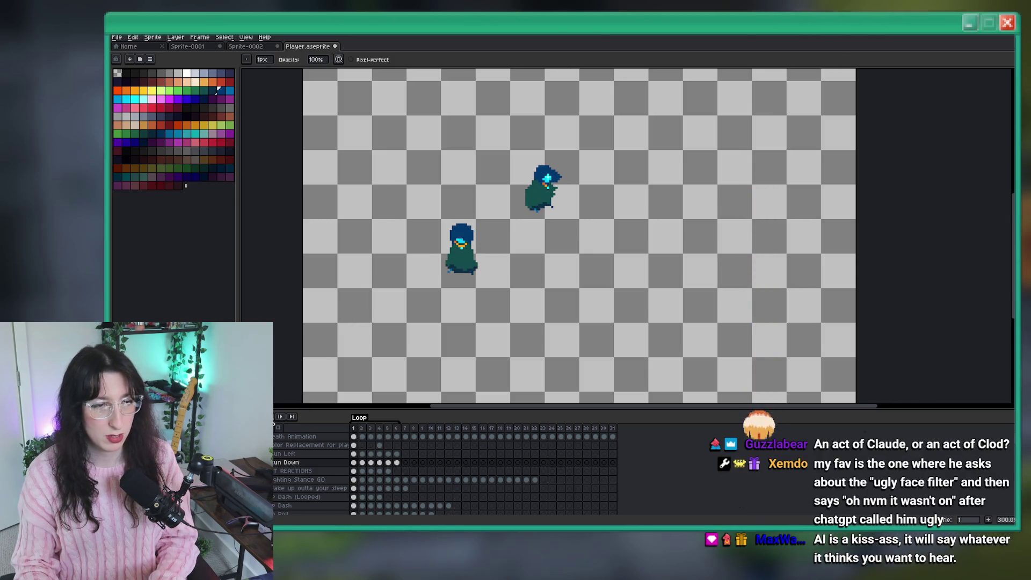
pyautogui.scroll(4, 506, 238)
pyautogui.press('Right')
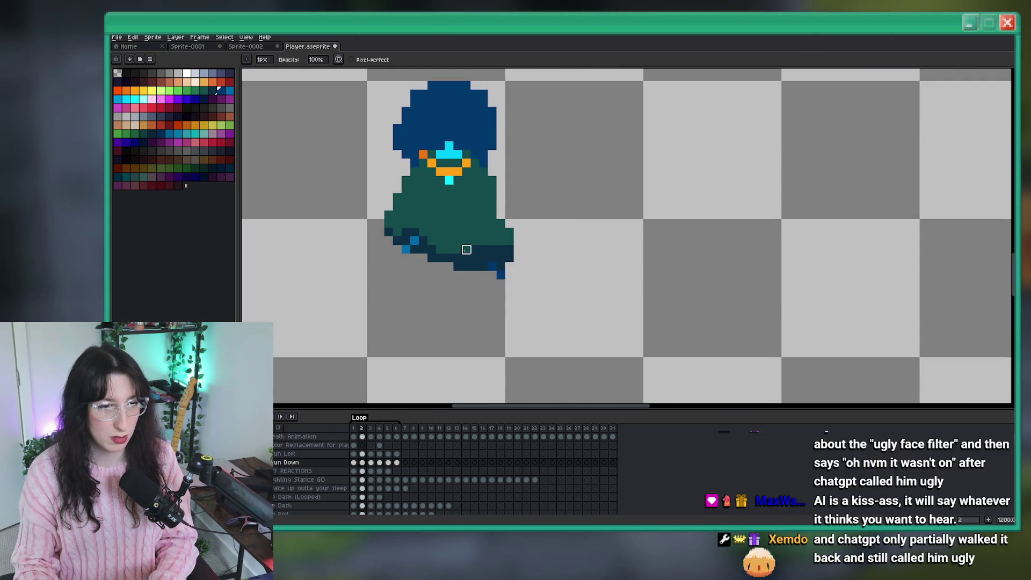
# Select the stray blue pixel at the cloak's lower right and nudge it up one pixel
pyautogui.press('m')
pyautogui.scroll(4, 476, 258)
pyautogui.moveTo(511, 282)
pyautogui.mouseDown()
pyautogui.moveTo(683, 333)
pyautogui.moveTo(510, 264)
pyautogui.mouseUp()
pyautogui.scroll(-6, 493, 266)
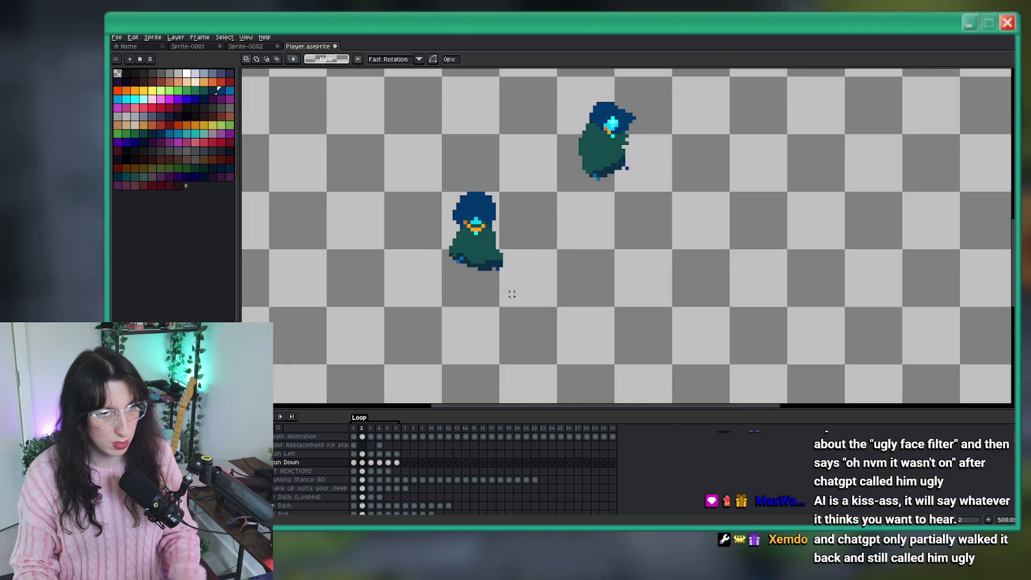
pyautogui.scroll(2, 519, 301)
# Flip between the first and second frames to compare poses, recentring the characters
pyautogui.press('Left')
pyautogui.scroll(5, 494, 322)
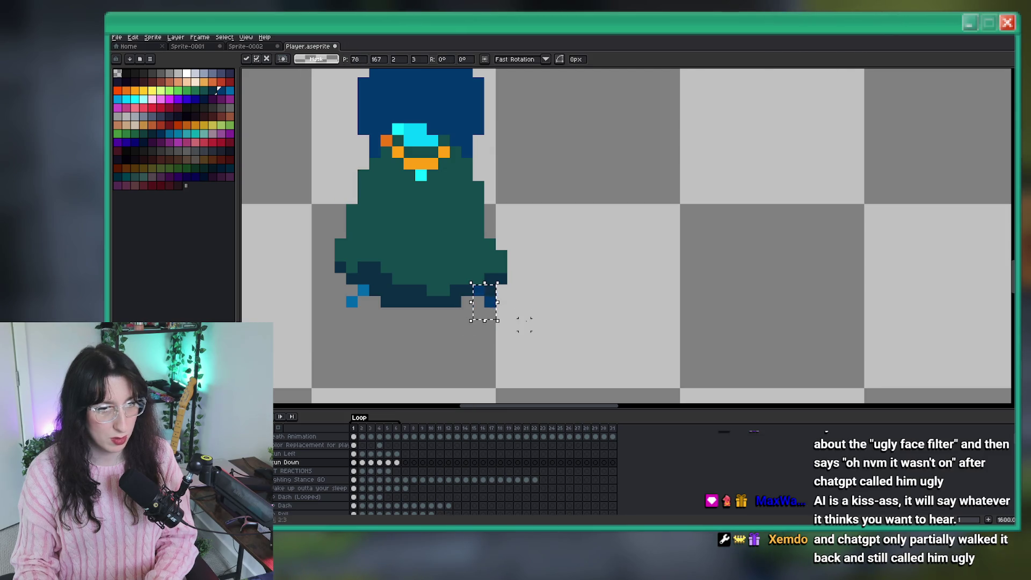
pyautogui.scroll(-5, 525, 323)
pyautogui.press('Right')
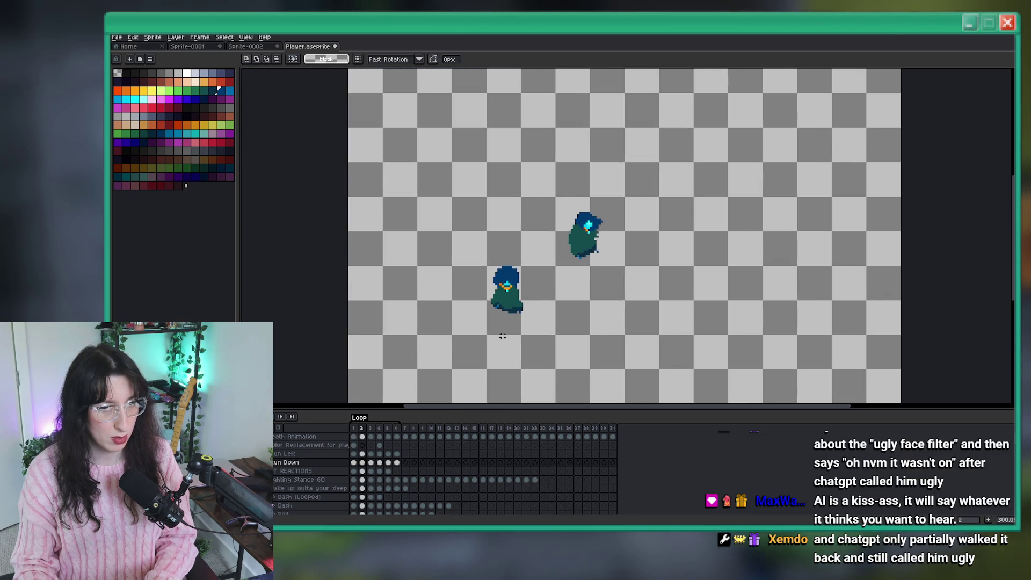
pyautogui.press('Left')
pyautogui.press('Right')
pyautogui.press('Left')
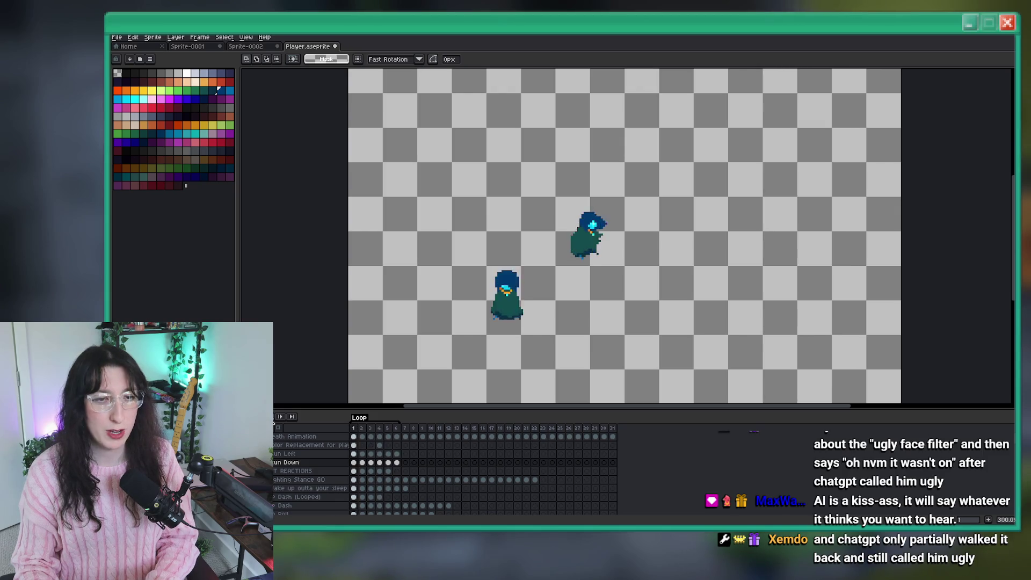
pyautogui.moveTo(413, 375); pyautogui.dragTo(434, 309)
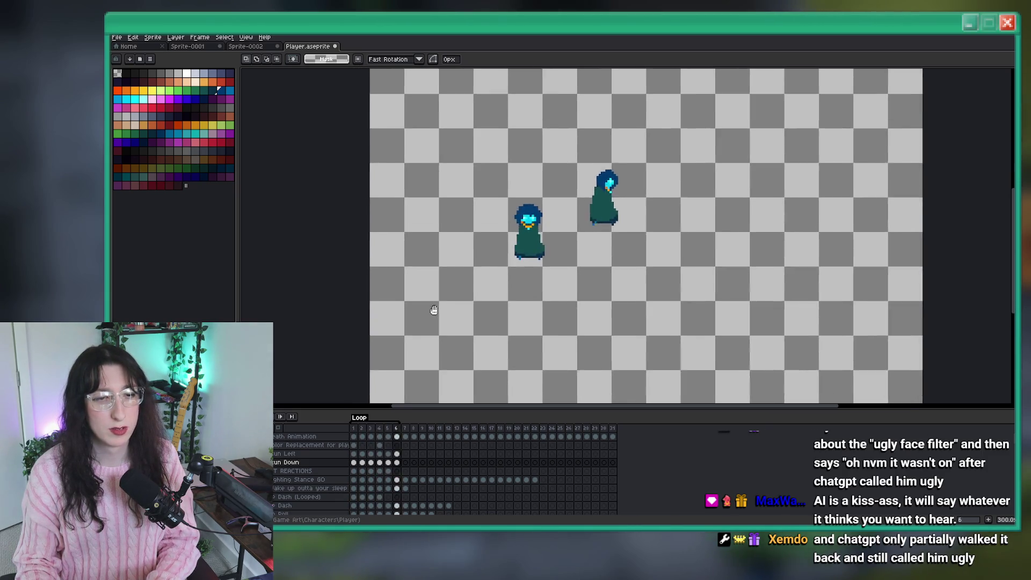
pyautogui.scroll(-1, 433, 310)
pyautogui.scroll(2, 538, 203)
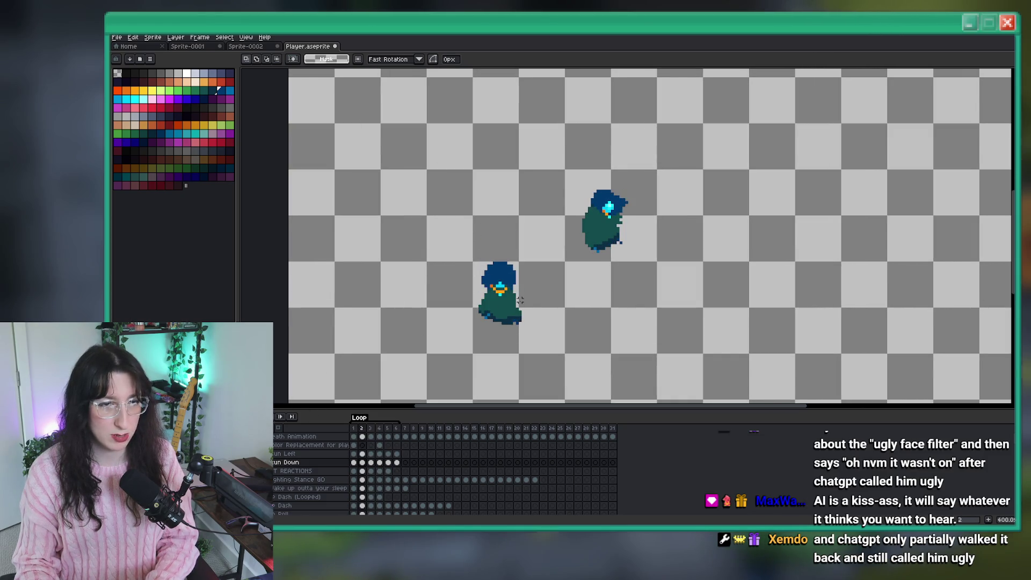
# Sample a colour from the sprite and paint a pixel with the Pencil
pyautogui.press('i')
pyautogui.scroll(3, 602, 257)
pyautogui.press('b')
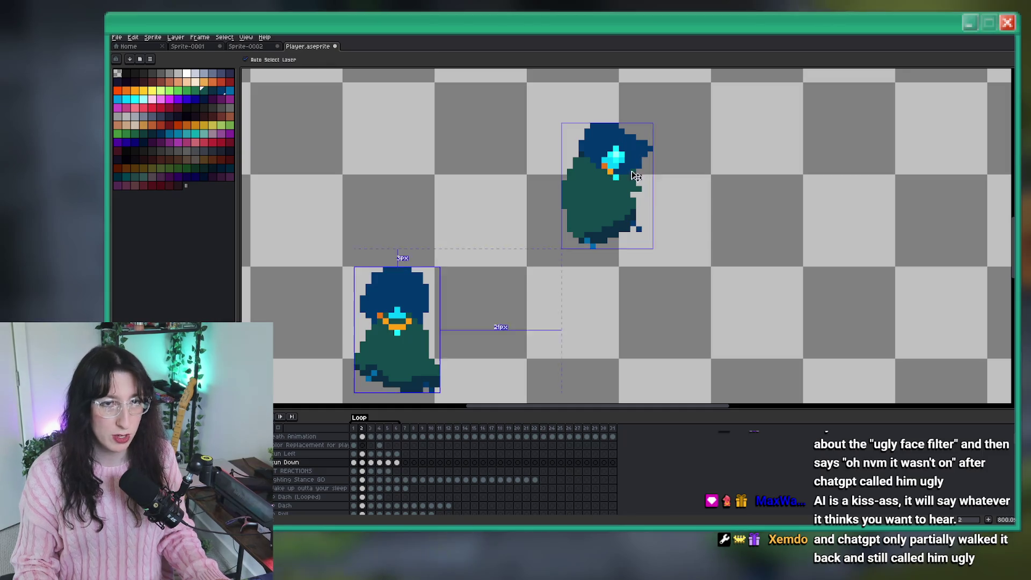
pyautogui.scroll(-2, 501, 250)
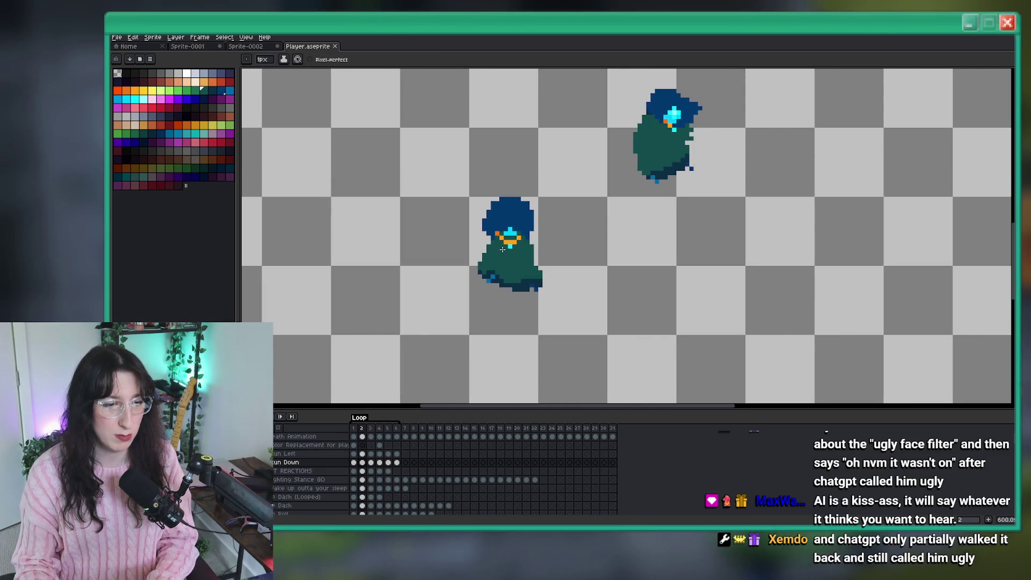
pyautogui.scroll(3, 501, 250)
pyautogui.scroll(-2, 468, 271)
pyautogui.scroll(5, 476, 291)
pyautogui.click(475, 241)
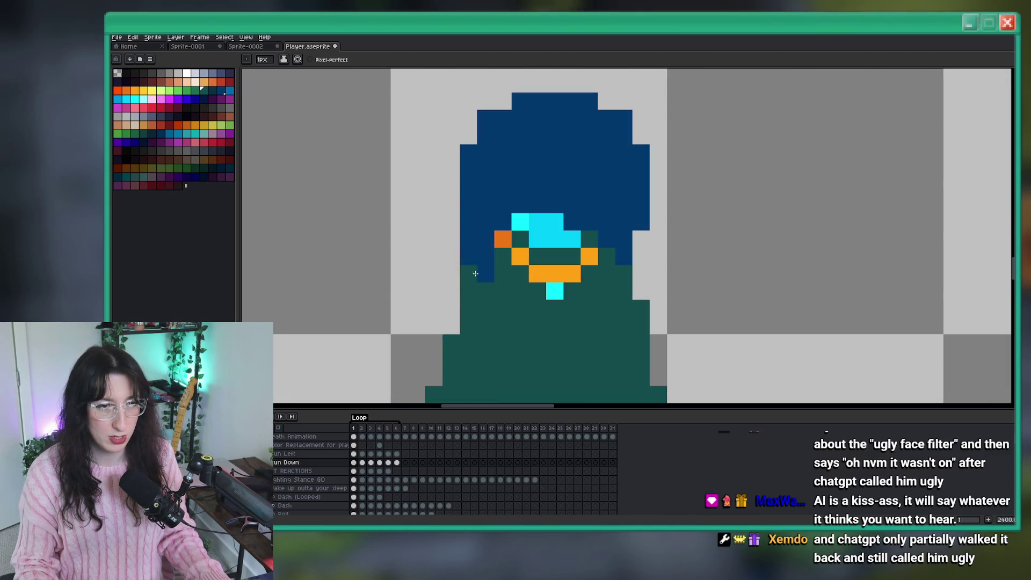
# Paint the top row of the face dark blue so the hood covers it
pyautogui.moveTo(542, 217); pyautogui.dragTo(558, 217)
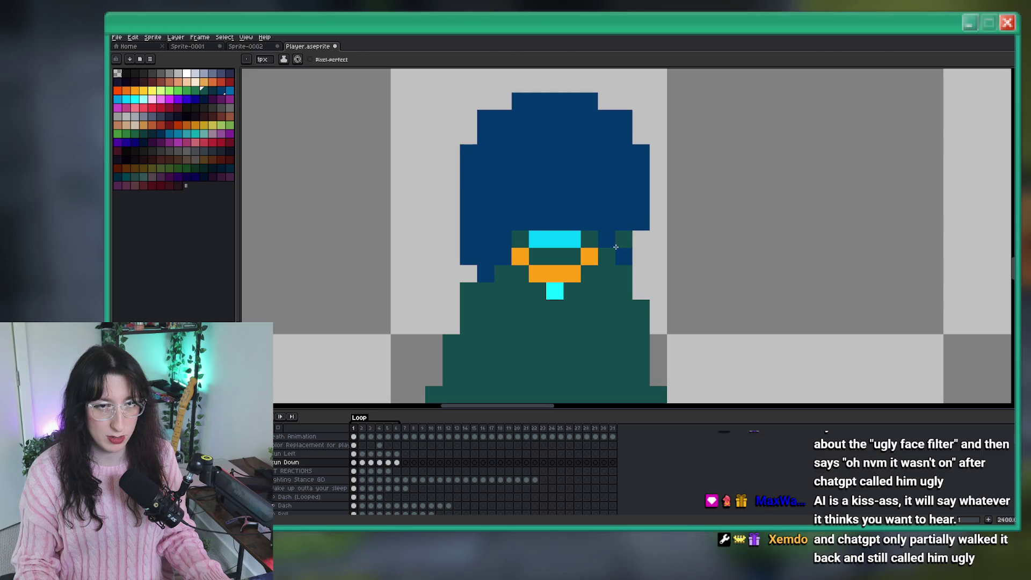
pyautogui.scroll(-5, 590, 230)
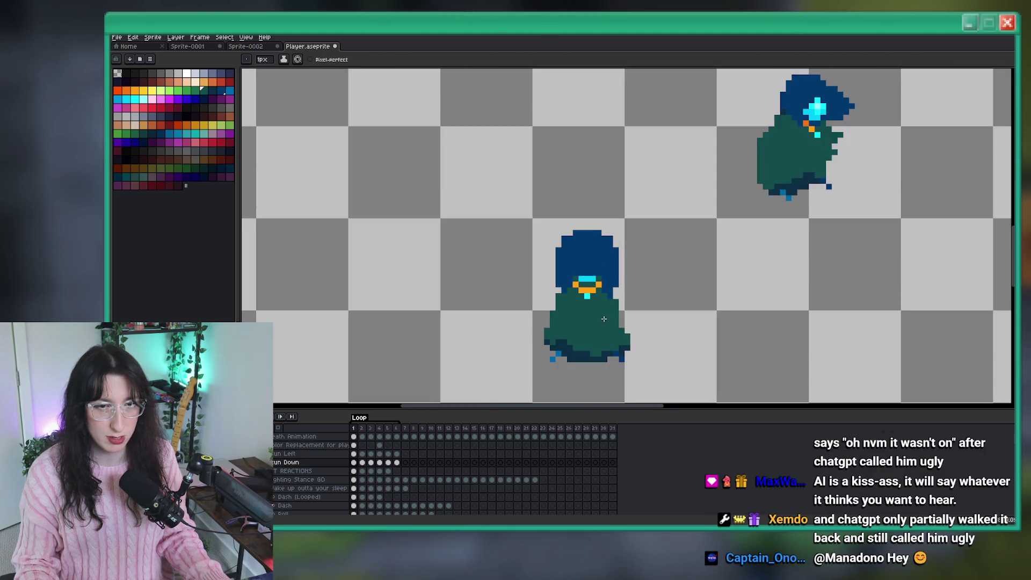
pyautogui.scroll(-1, 561, 251)
pyautogui.scroll(2, 563, 253)
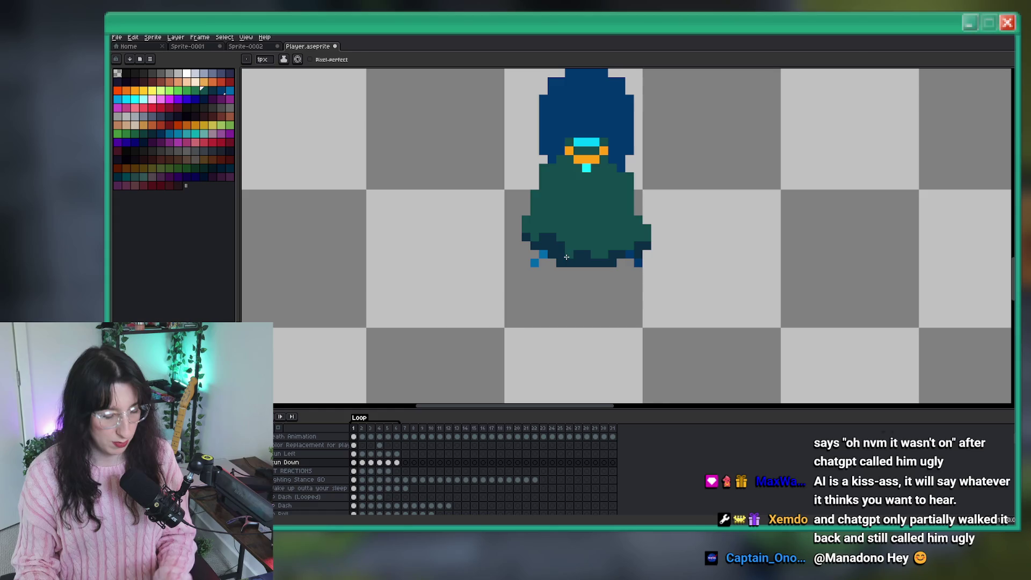
pyautogui.scroll(3, 566, 256)
# Add a dark hem beneath the cloak, extending it across to the right
pyautogui.click(573, 247)
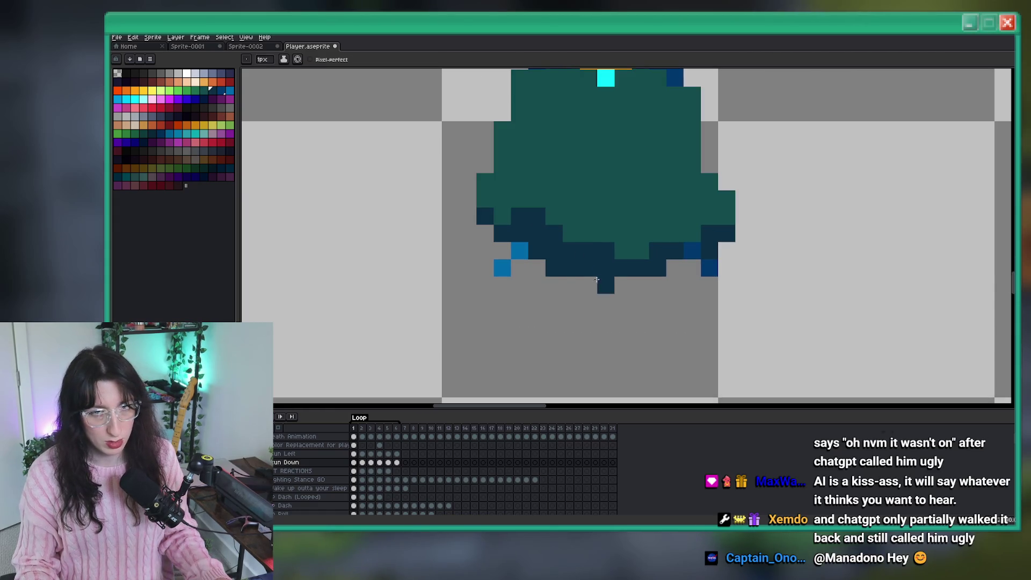
pyautogui.moveTo(588, 285); pyautogui.dragTo(547, 276)
pyautogui.moveTo(611, 281); pyautogui.dragTo(673, 261)
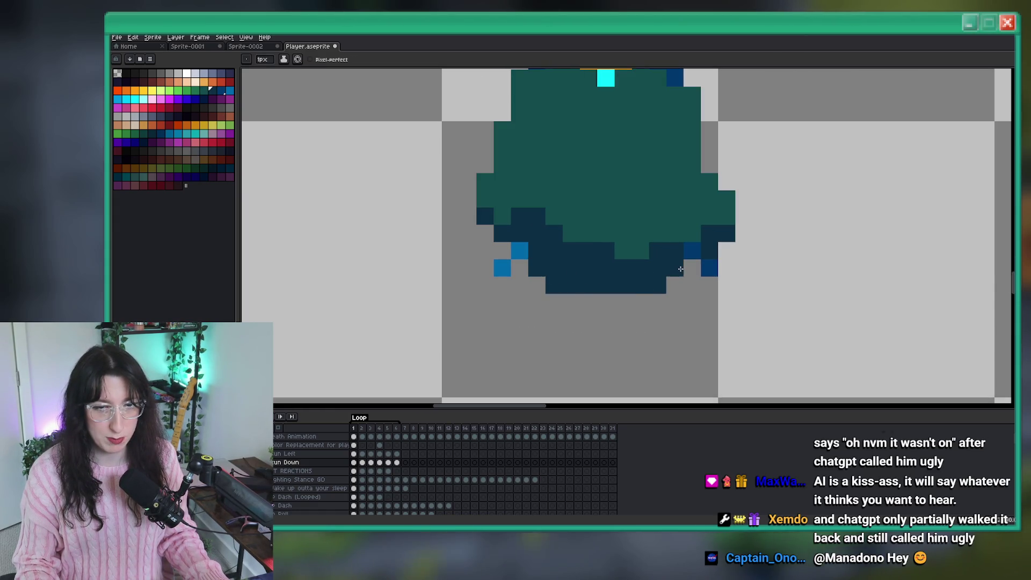
pyautogui.scroll(-6, 602, 279)
pyautogui.scroll(3, 602, 285)
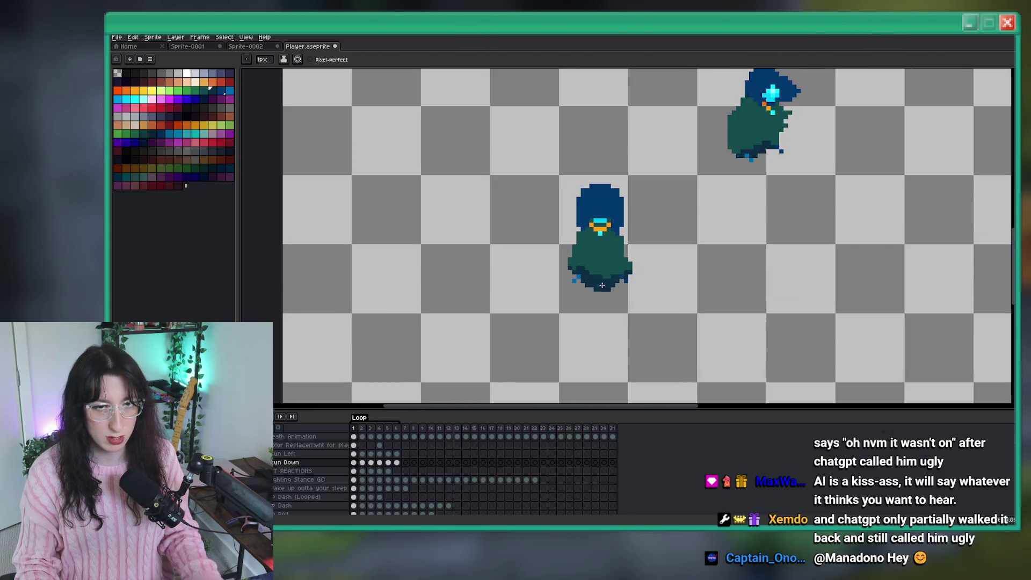
pyautogui.scroll(2, 602, 268)
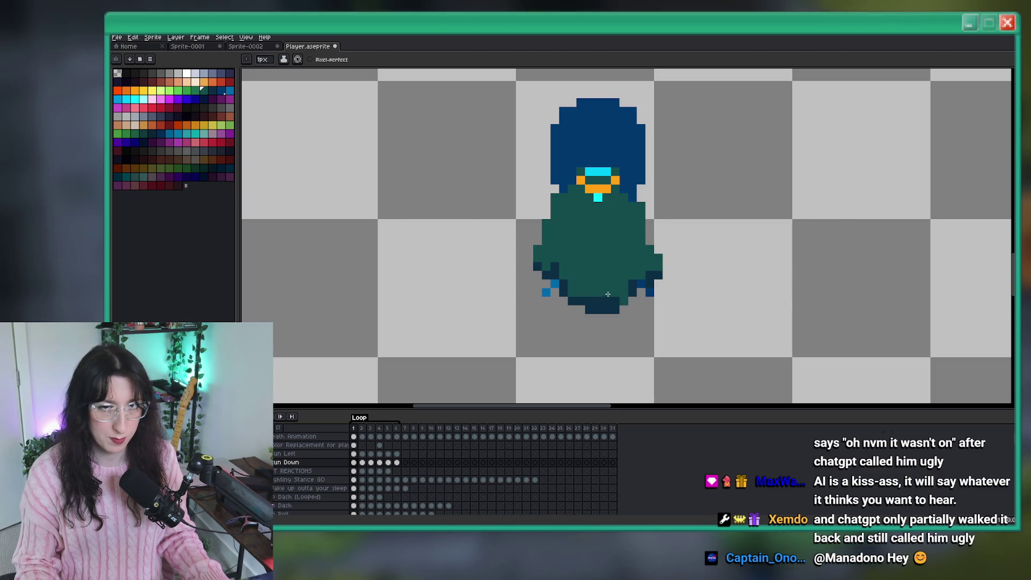
pyautogui.scroll(1, 607, 307)
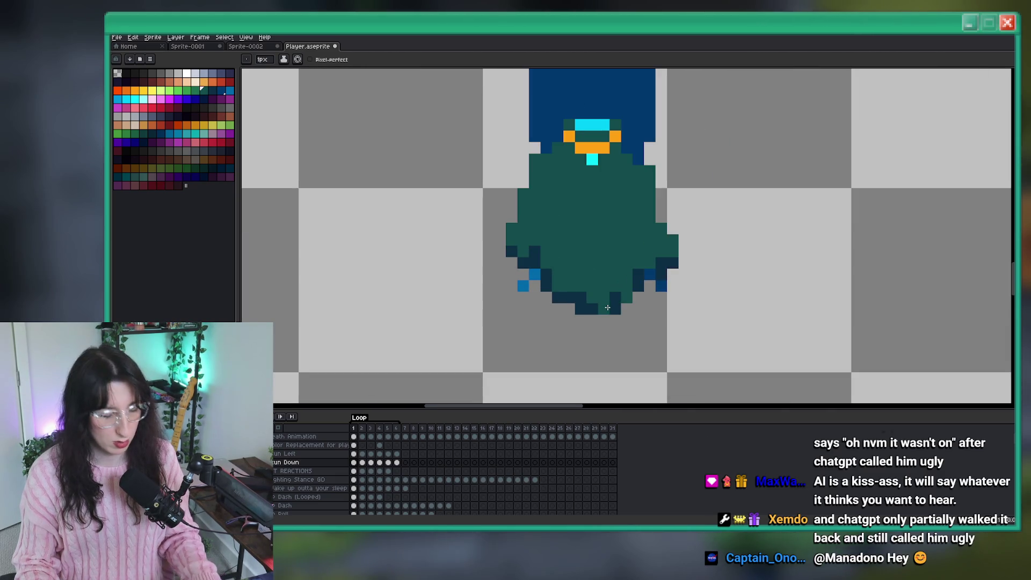
pyautogui.scroll(-3, 629, 283)
pyautogui.scroll(2, 629, 283)
pyautogui.scroll(-1, 630, 280)
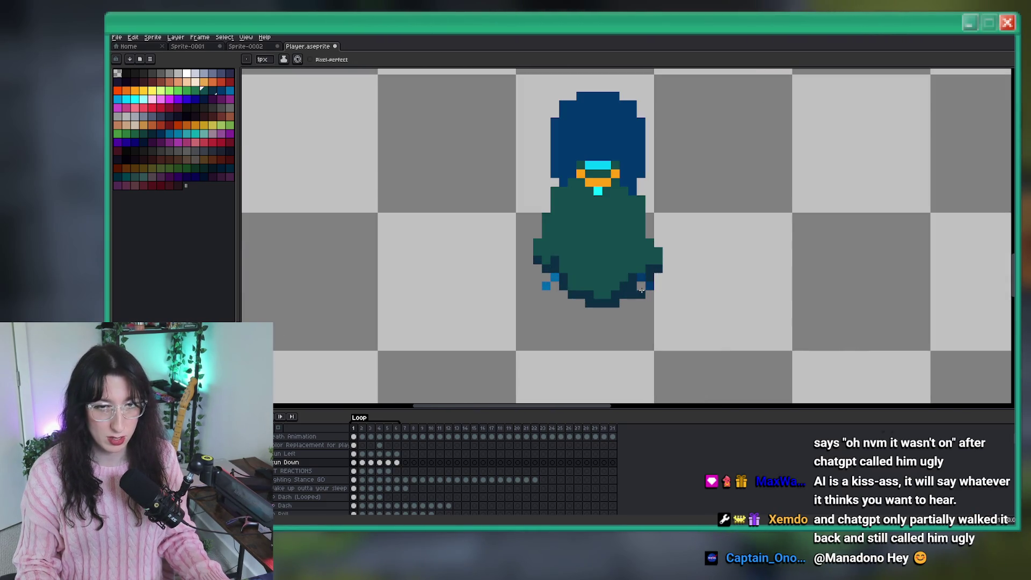
pyautogui.scroll(-4, 630, 281)
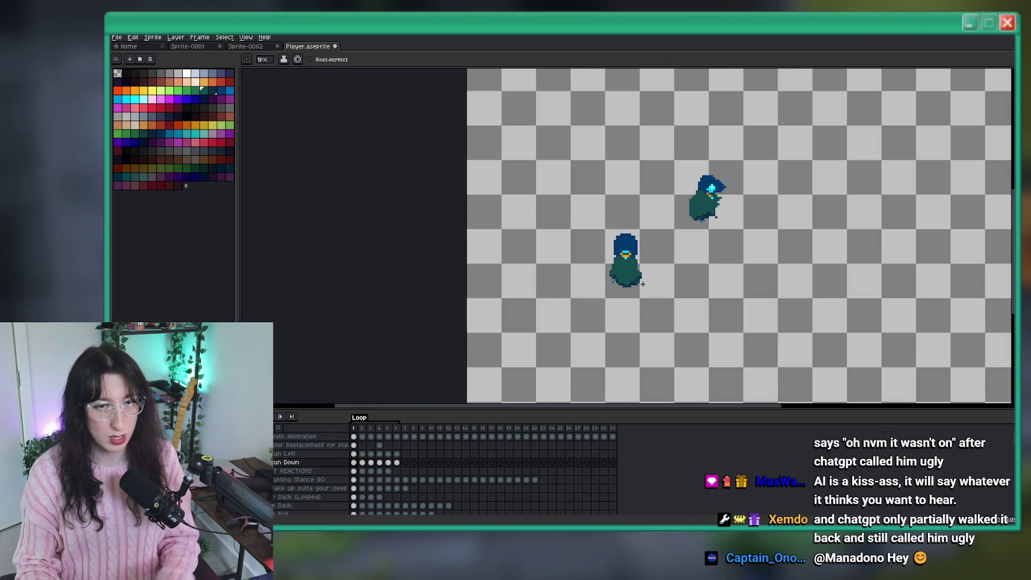
# On the second frame, paint the dark hem along the cloak's bottom edge, extending it left
pyautogui.press('Right')
pyautogui.scroll(3, 623, 279)
pyautogui.scroll(2, 623, 279)
pyautogui.scroll(-5, 623, 280)
pyautogui.press('Left')
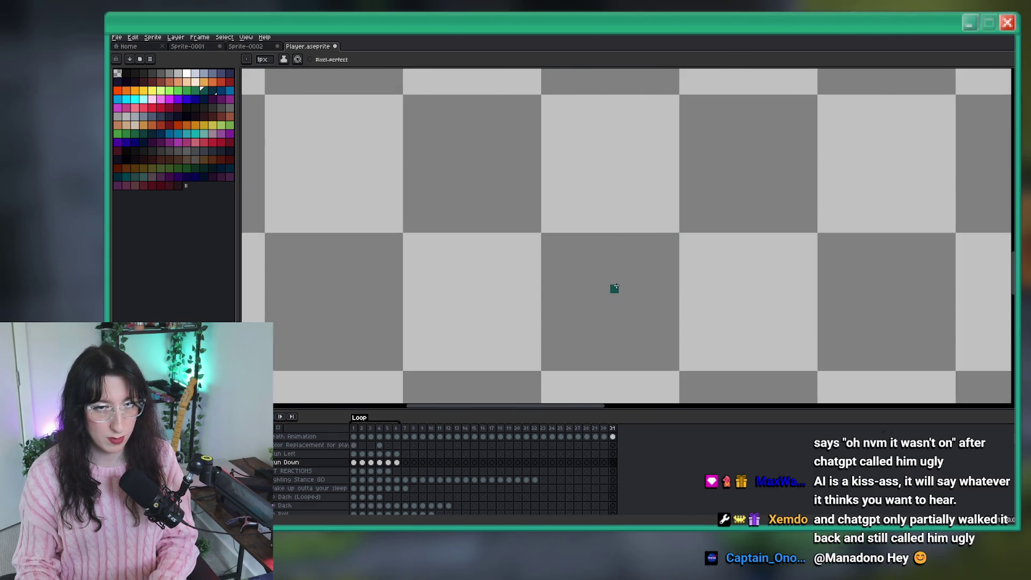
pyautogui.scroll(2, 617, 284)
pyautogui.press('Right')
pyautogui.scroll(3, 622, 282)
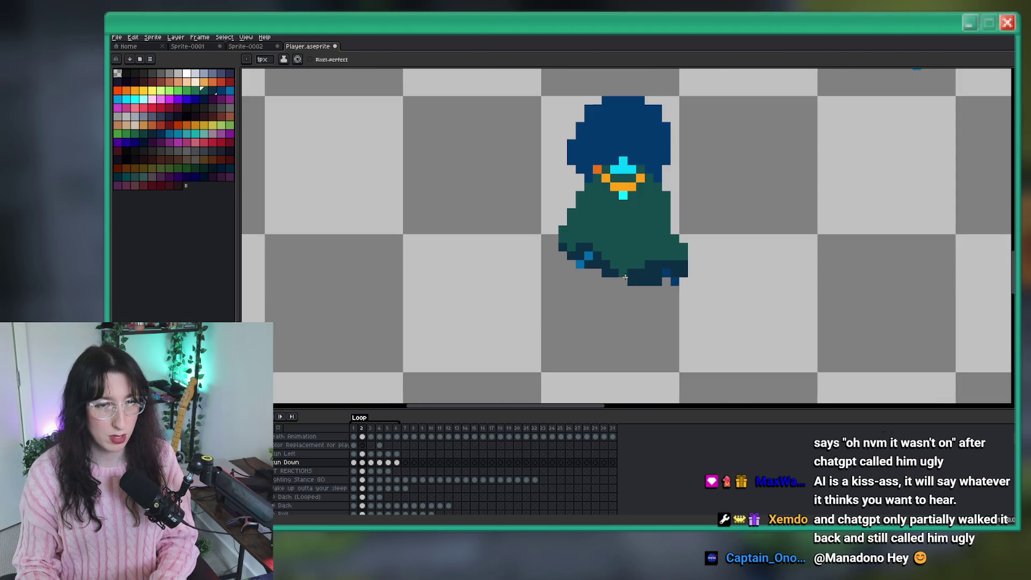
pyautogui.moveTo(636, 289)
pyautogui.mouseDown()
pyautogui.moveTo(622, 289)
pyautogui.moveTo(636, 262)
pyautogui.mouseUp()
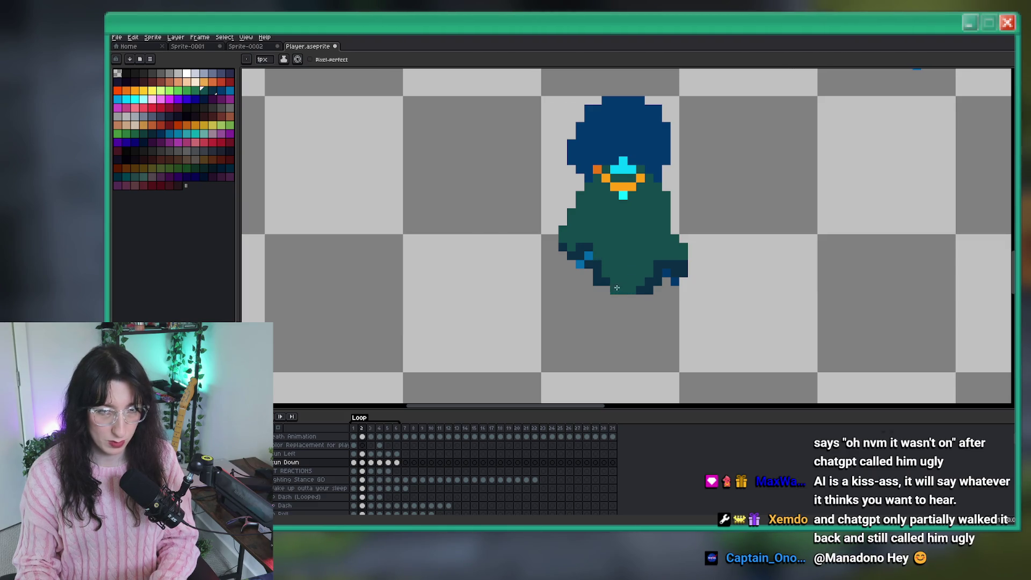
pyautogui.moveTo(633, 296); pyautogui.dragTo(603, 290)
# Zoom out and play the Run Down animation
pyautogui.scroll(-5, 628, 288)
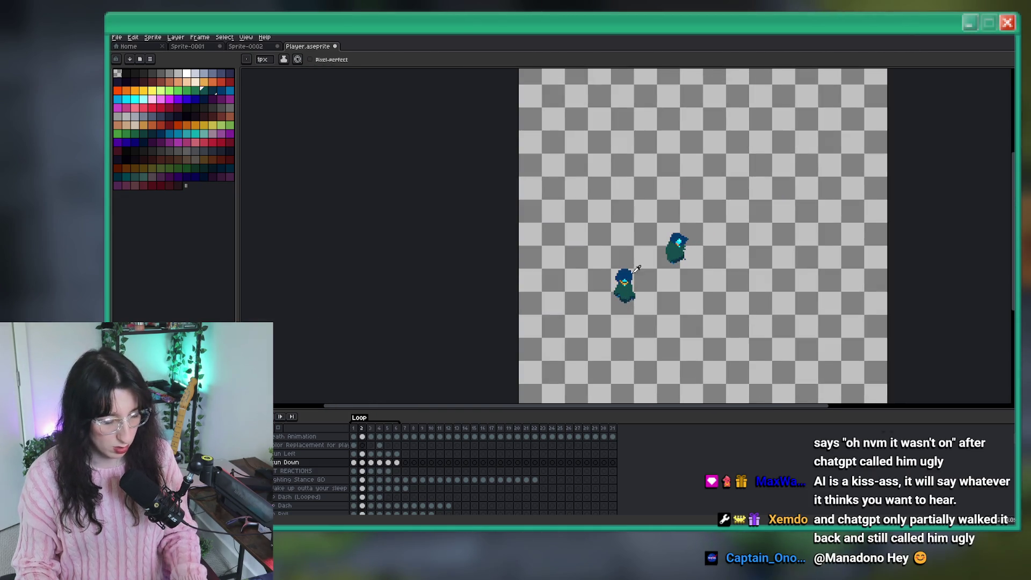
pyautogui.scroll(5, 626, 283)
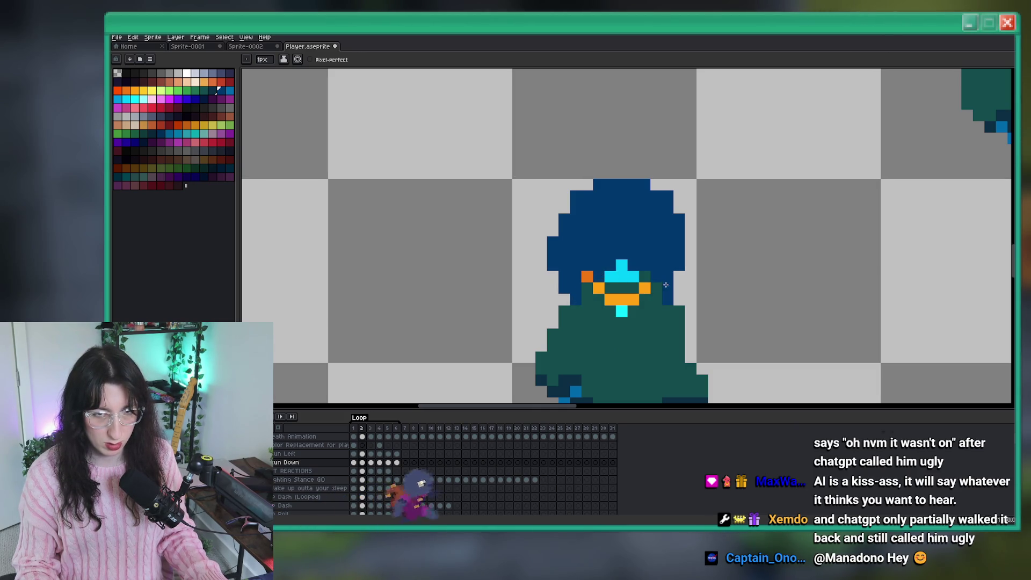
pyautogui.scroll(-1, 674, 279)
pyautogui.scroll(-2, 674, 279)
pyautogui.click(294, 416)
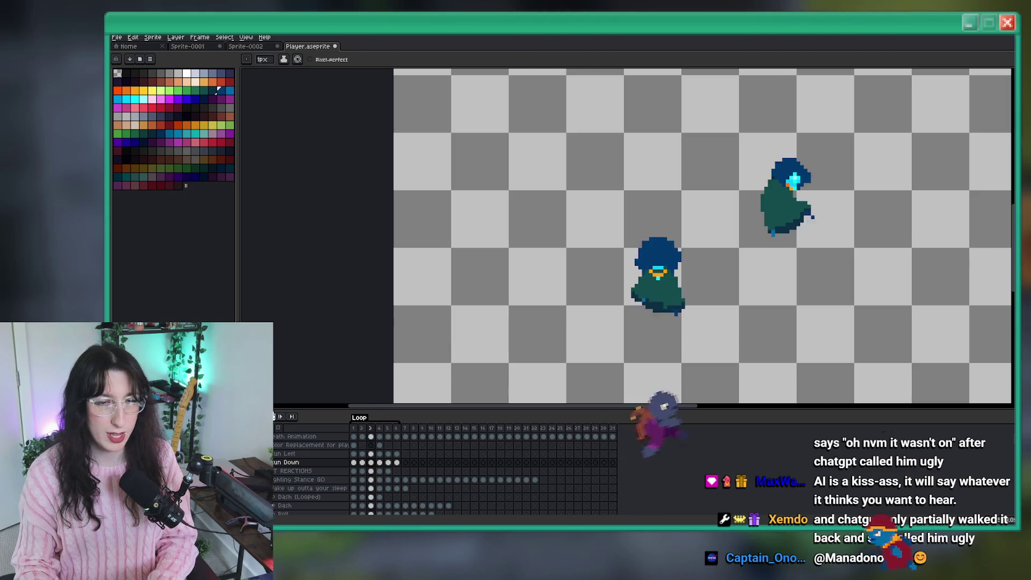
pyautogui.scroll(-3, 547, 258)
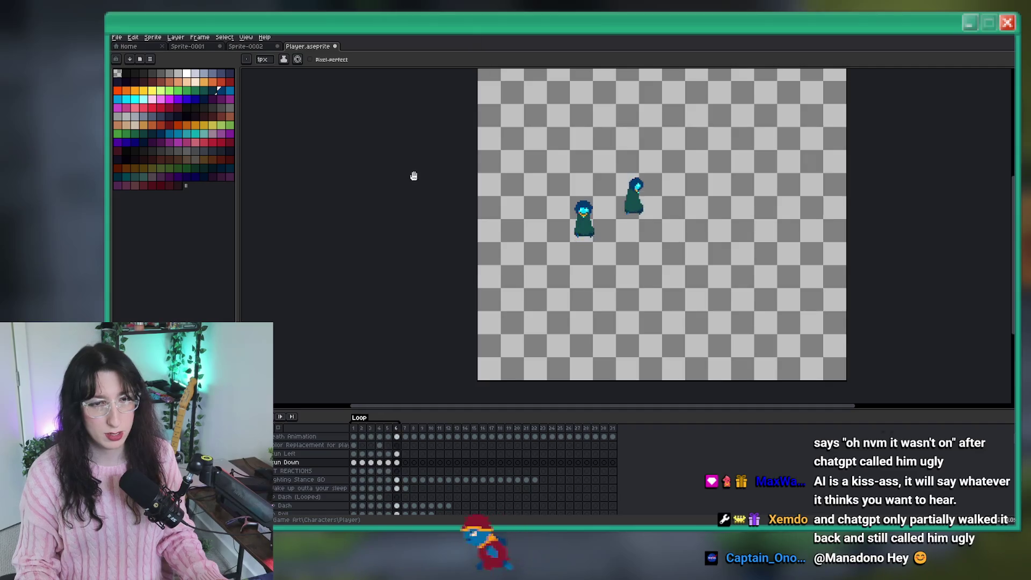
# Stop playback on the first frame, ready the Move tool, and preview the animation again
pyautogui.press('v')
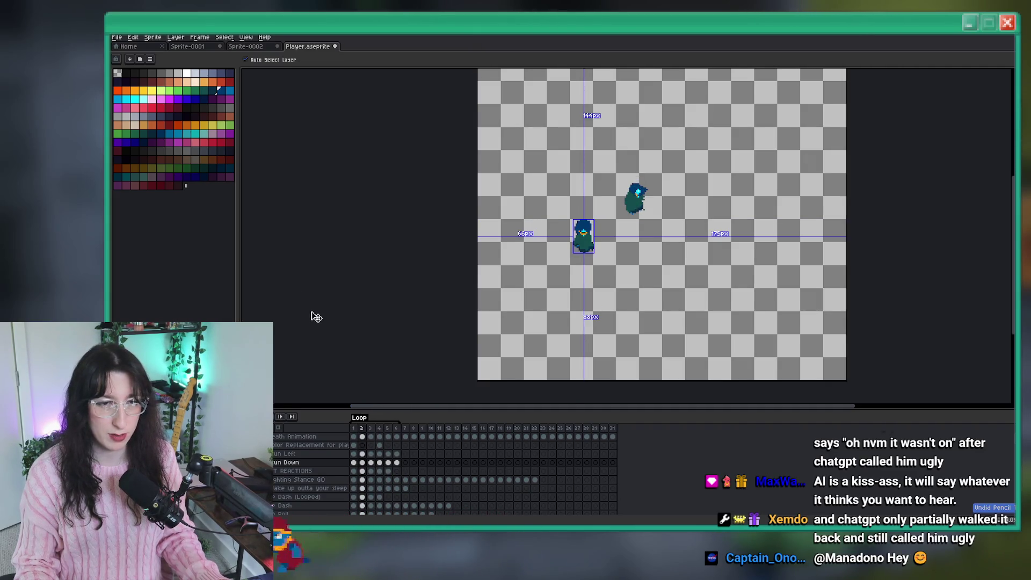
pyautogui.press(',')
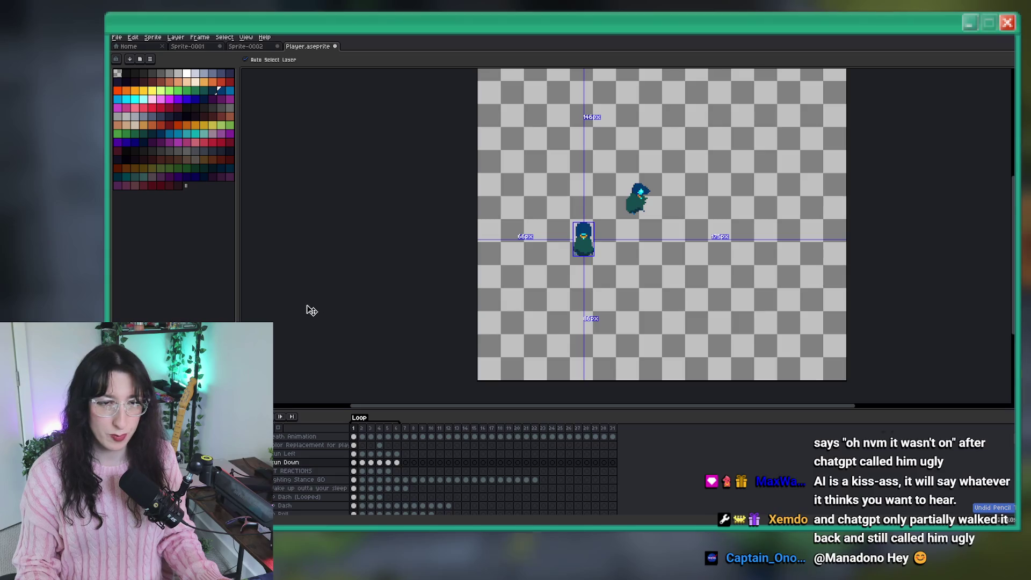
pyautogui.press('b')
pyautogui.scroll(2, 472, 312)
pyautogui.scroll(-1, 690, 204)
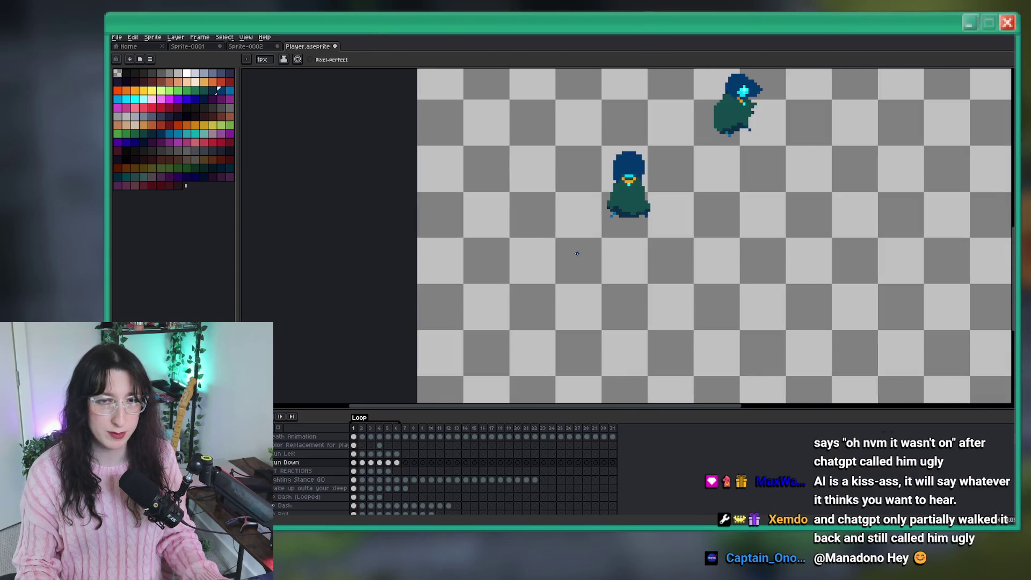
pyautogui.press('v')
pyautogui.press('Return')
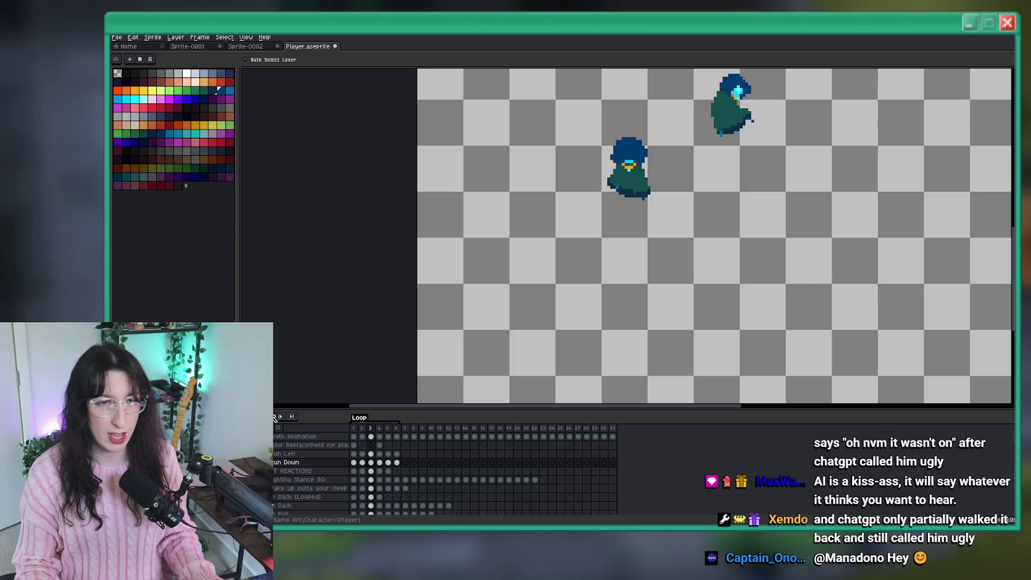
pyautogui.press('b')
pyautogui.scroll(-1, 591, 161)
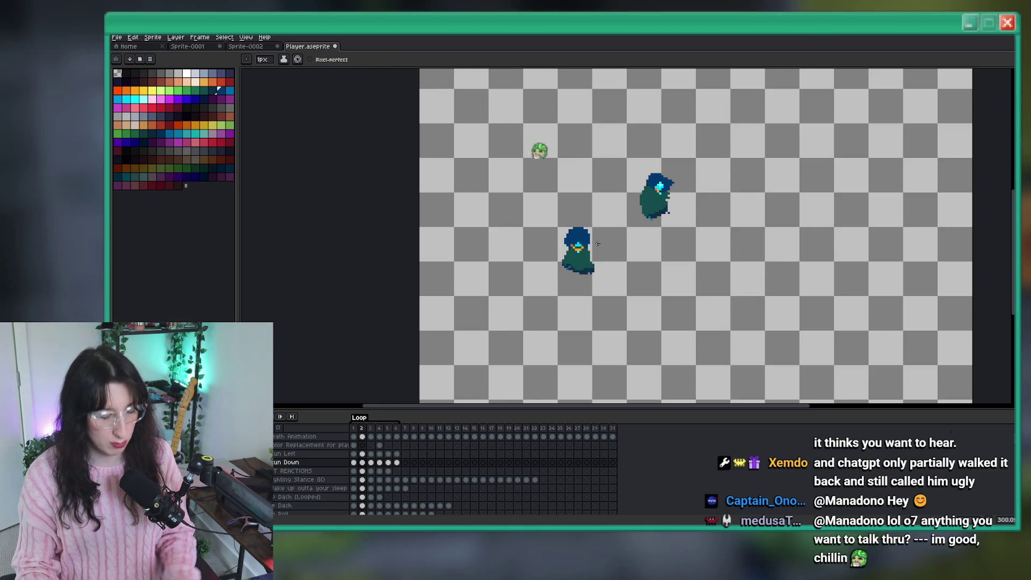
# Pick the cloak's dark teal as the Pencil colour
pyautogui.press('i')
pyautogui.scroll(5, 601, 252)
pyautogui.scroll(3, 618, 258)
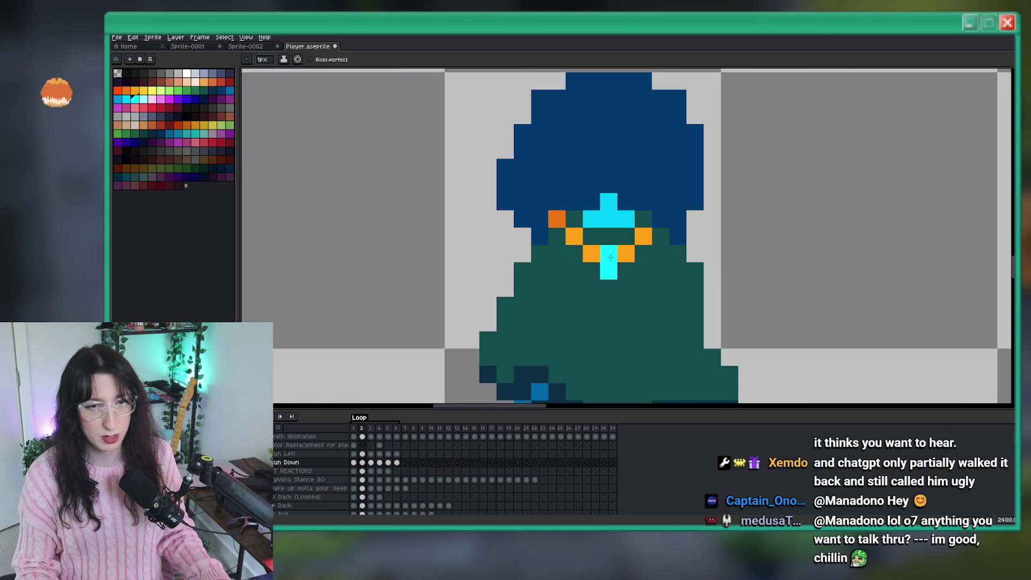
pyautogui.click(629, 275)
pyautogui.press('b')
# Step through frames 3, 4 and 6 up close, shifting the view to show both characters
pyautogui.press('.')
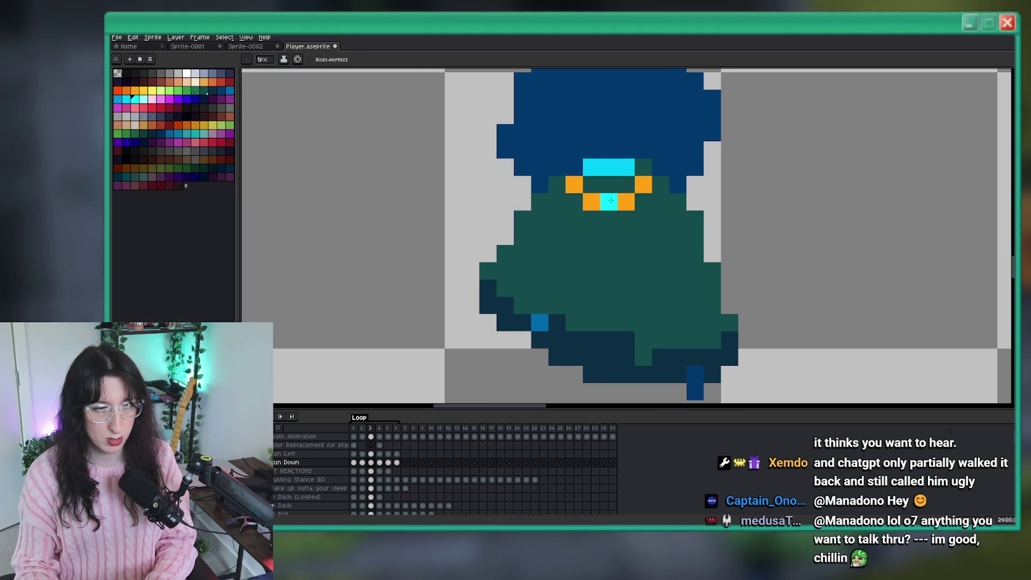
pyautogui.moveTo(611, 200); pyautogui.dragTo(585, 278)
pyautogui.press('.')
pyautogui.press('.')
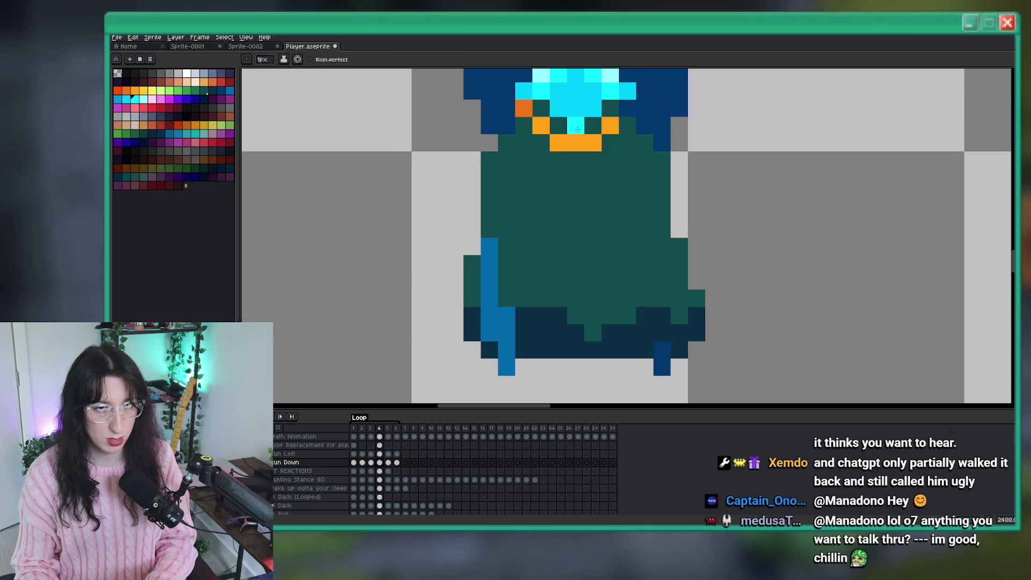
pyautogui.scroll(2, 579, 182)
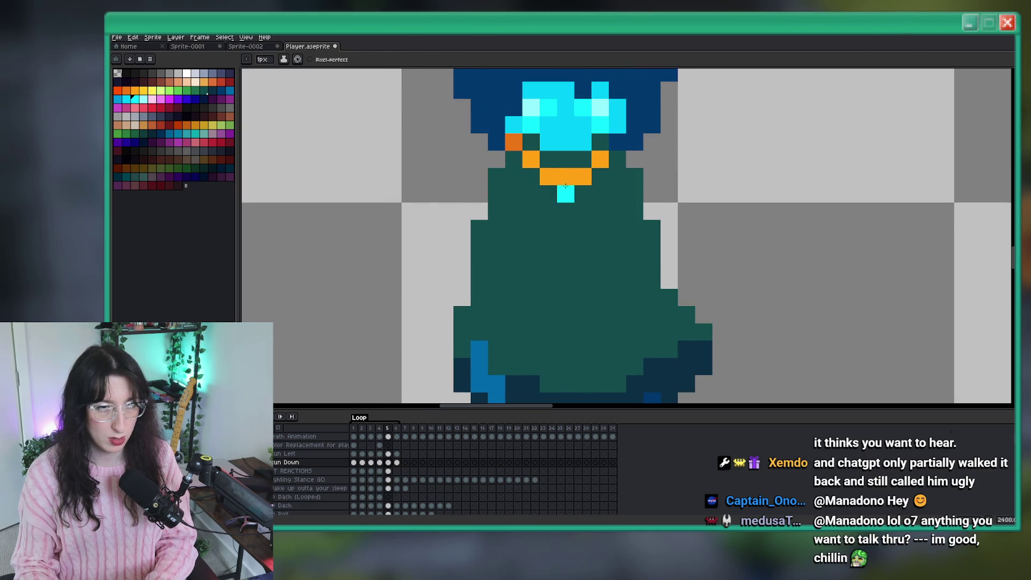
pyautogui.press('.')
pyautogui.scroll(-6, 447, 310)
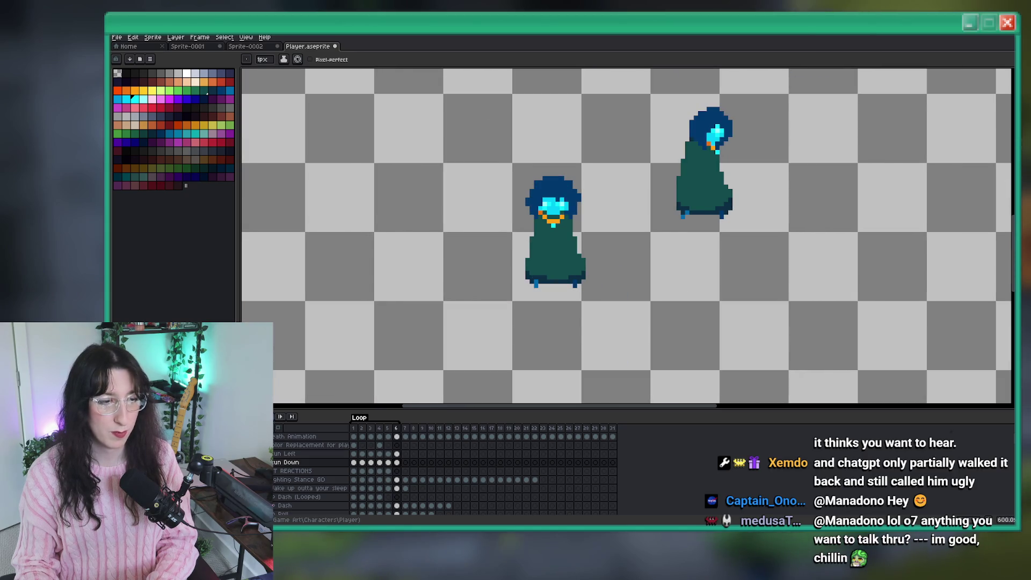
pyautogui.scroll(-3, 369, 349)
pyautogui.moveTo(369, 349); pyautogui.dragTo(433, 346)
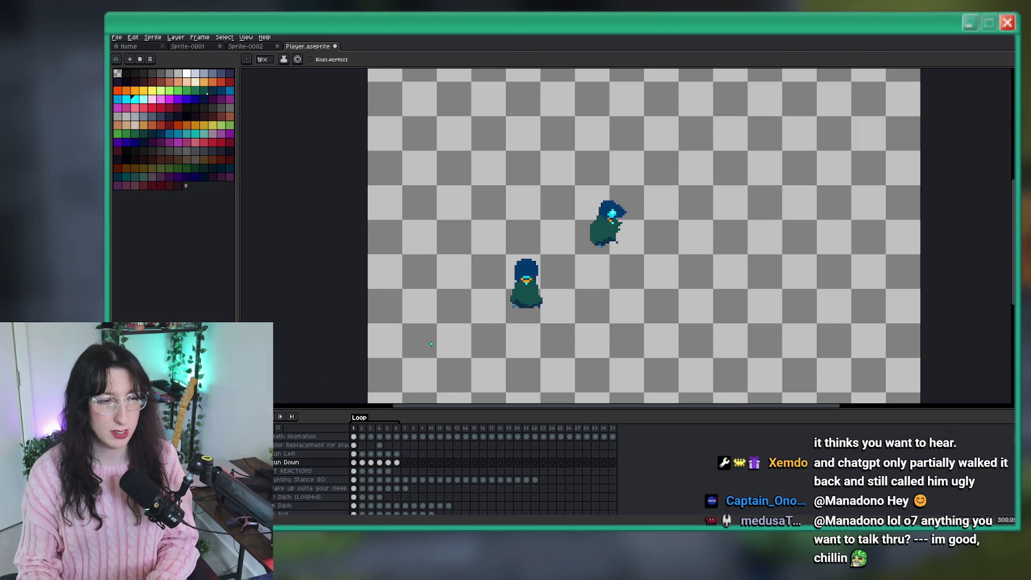
pyautogui.scroll(7, 627, 293)
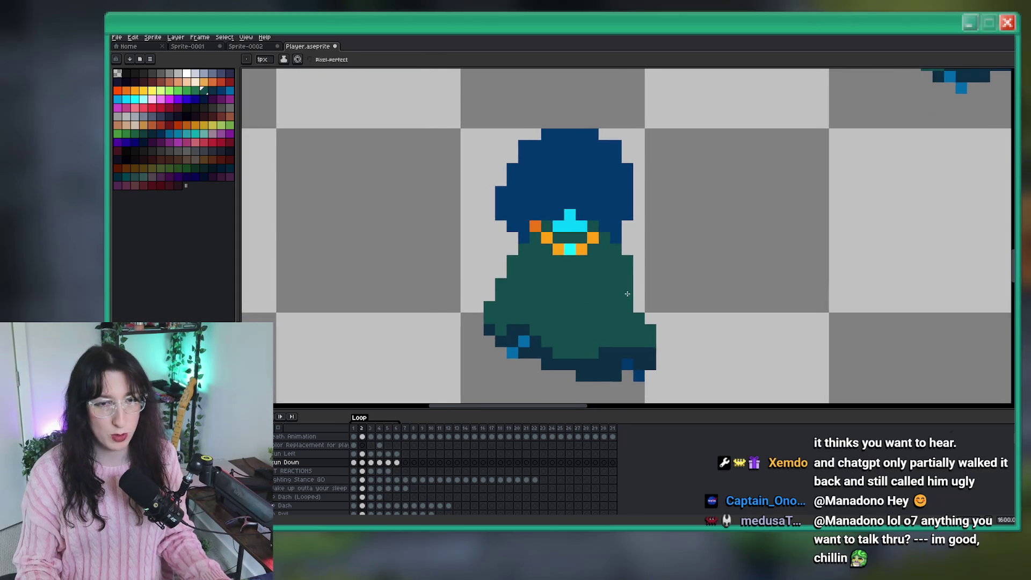
pyautogui.scroll(3, 627, 294)
pyautogui.scroll(-4, 598, 270)
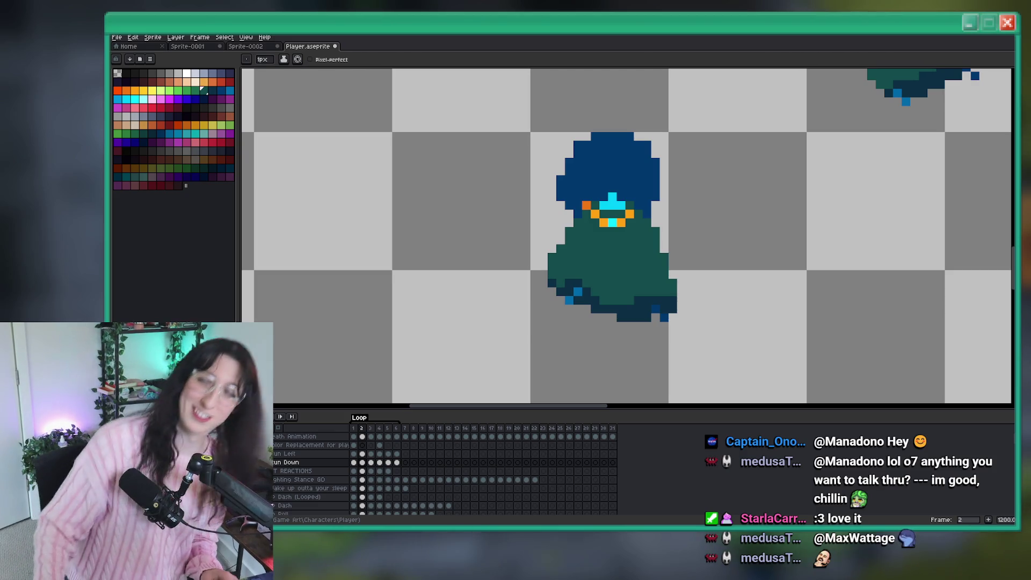
# Bring the character back into view and save Player.aseprite, dismissing a brief Discord app search
pyautogui.moveTo(608, 150); pyautogui.dragTo(559, 147)
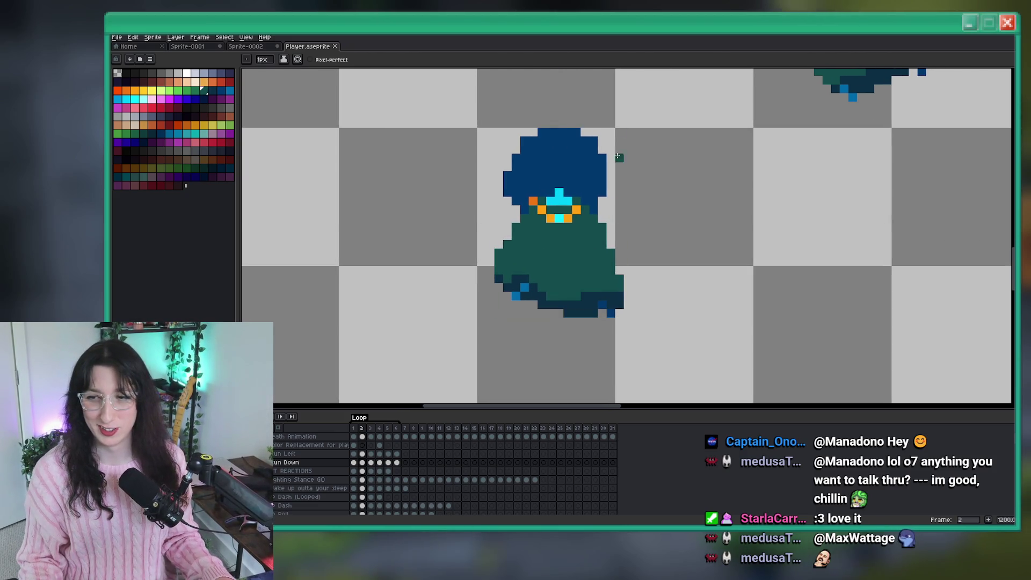
pyautogui.hotkey('ctrl', 's')
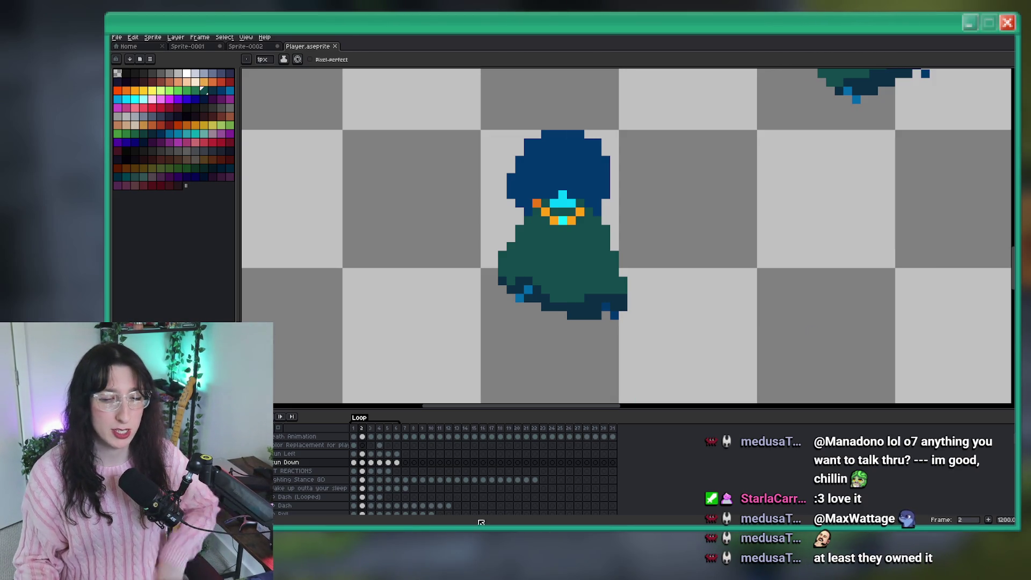
pyautogui.press('super')
pyautogui.write('discord')
pyautogui.press('Return')
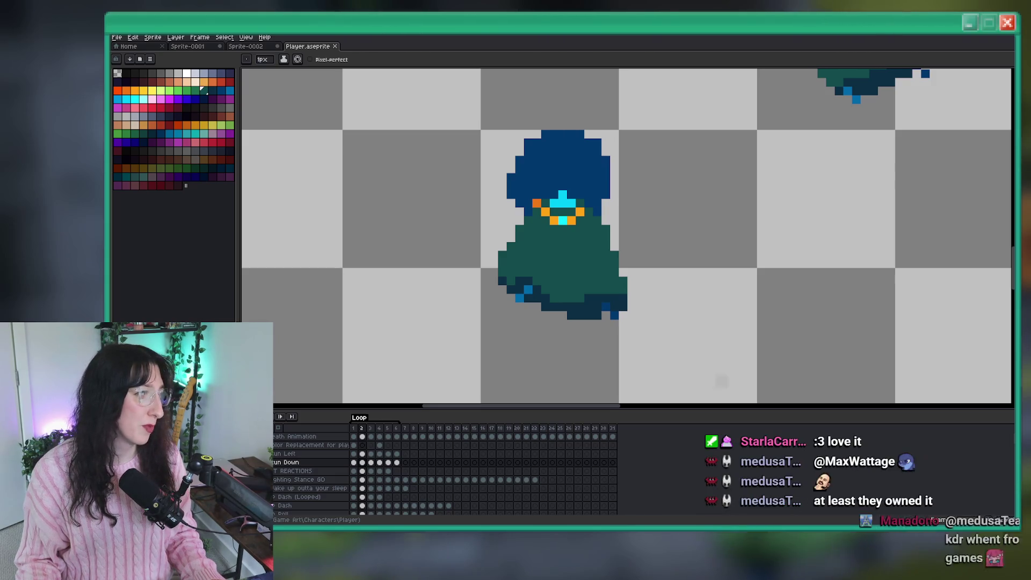
# Zoom out, recentre on both characters, and advance to Run Down frame 3
pyautogui.scroll(-2, 772, 219)
pyautogui.moveTo(771, 220); pyautogui.dragTo(708, 208)
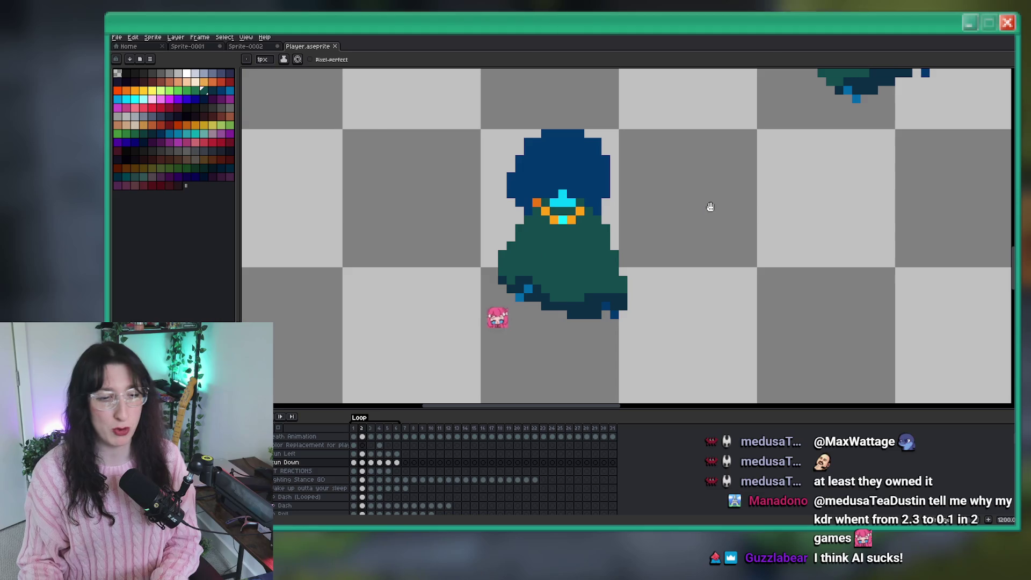
pyautogui.scroll(-1, 577, 235)
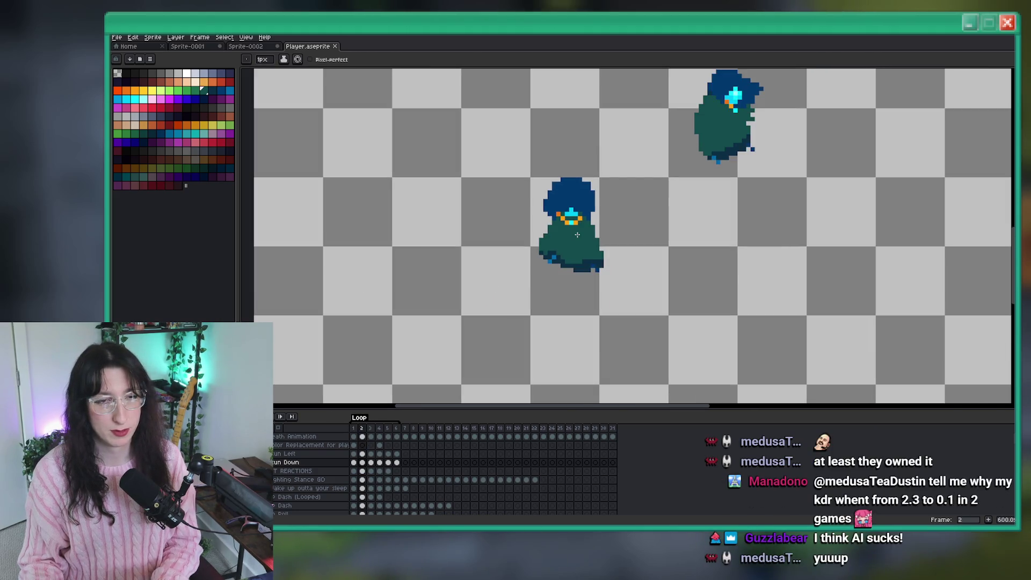
pyautogui.scroll(-1, 598, 219)
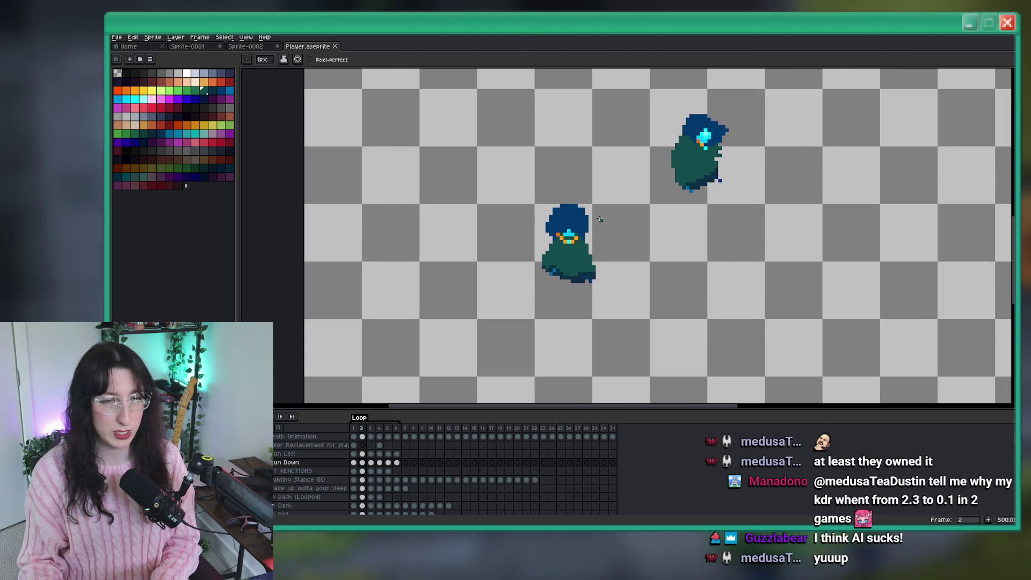
pyautogui.press('Right')
pyautogui.scroll(5, 580, 247)
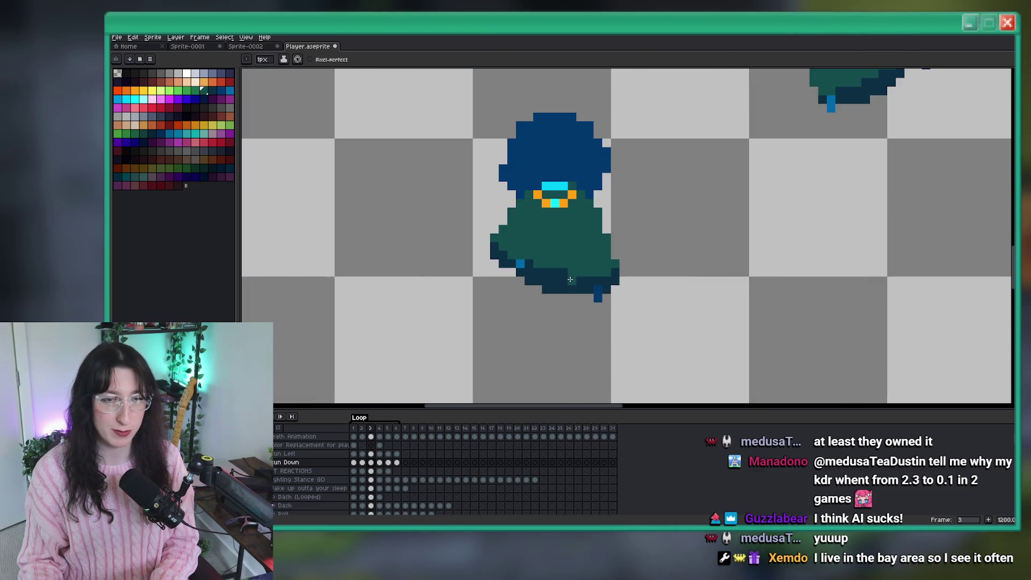
# Sample the cloak colour with the eyedropper, return to the pencil, and preview the animation
pyautogui.scroll(1, 570, 279)
pyautogui.press('i')
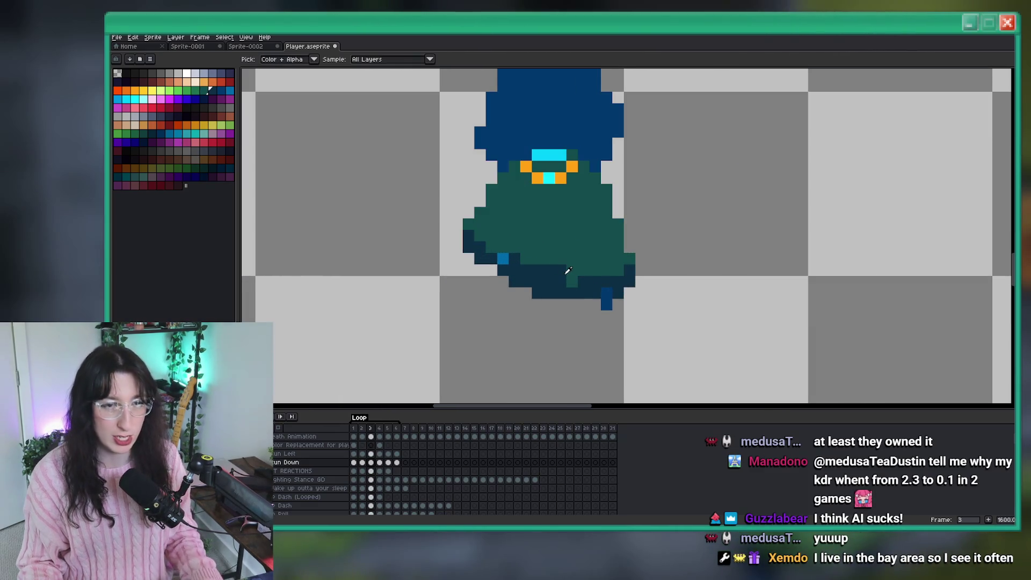
pyautogui.click(574, 272)
pyautogui.press('b')
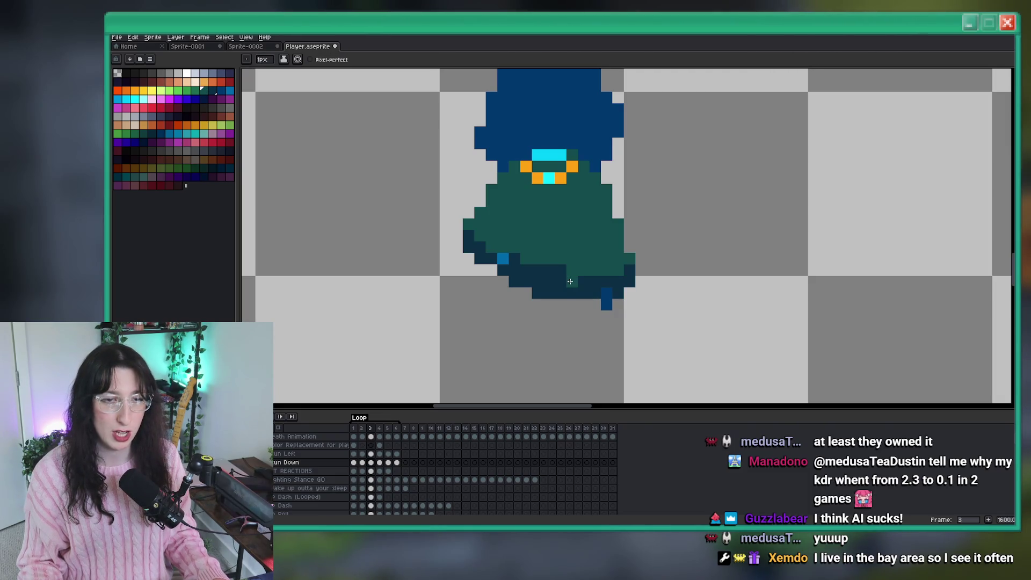
pyautogui.scroll(-2, 570, 281)
pyautogui.scroll(-1, 574, 276)
pyautogui.scroll(3, 585, 272)
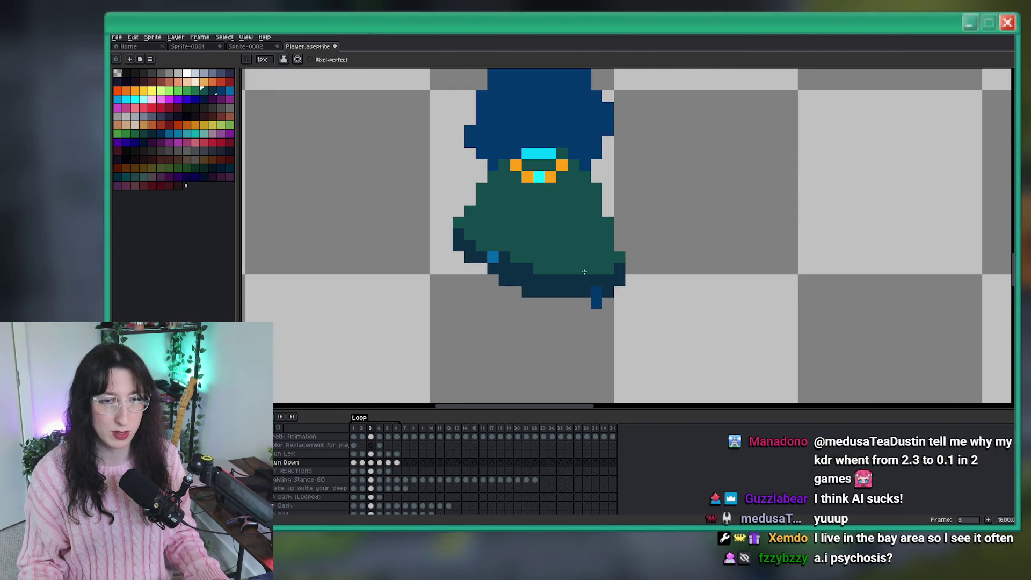
pyautogui.scroll(-3, 603, 271)
pyautogui.press('Return')
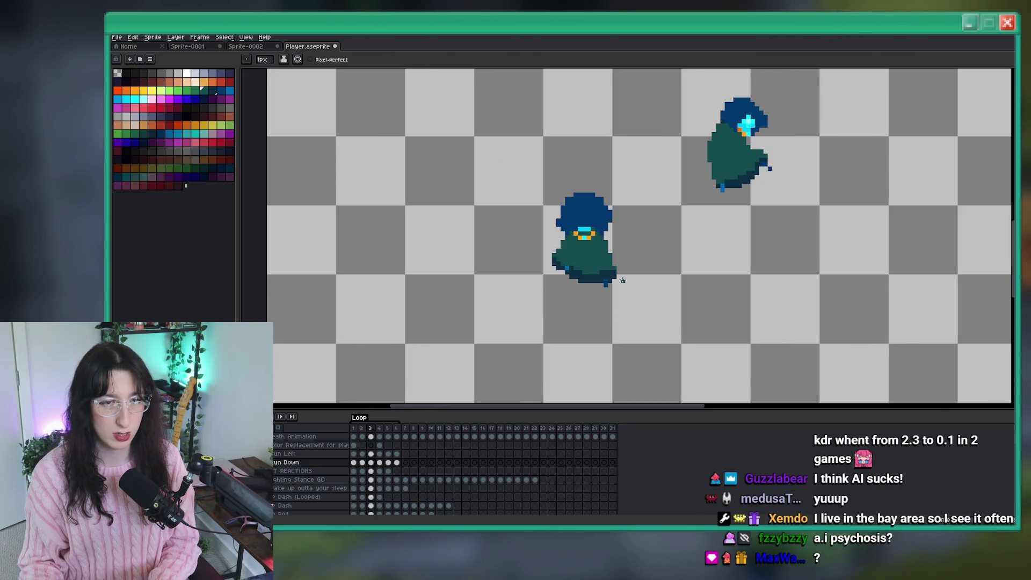
pyautogui.scroll(4, 606, 241)
pyautogui.scroll(1, 605, 231)
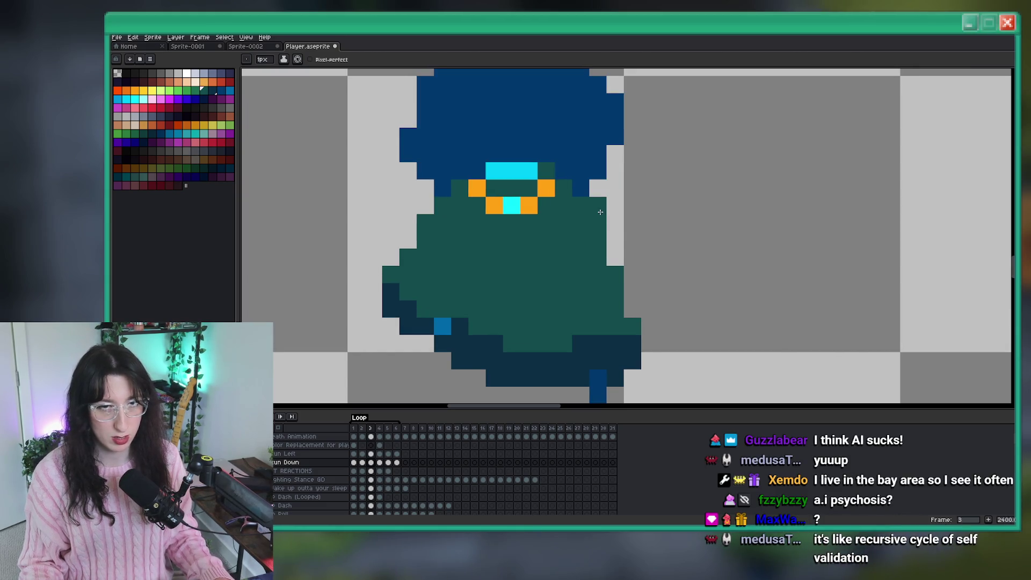
pyautogui.scroll(-6, 469, 249)
pyautogui.scroll(3, 469, 249)
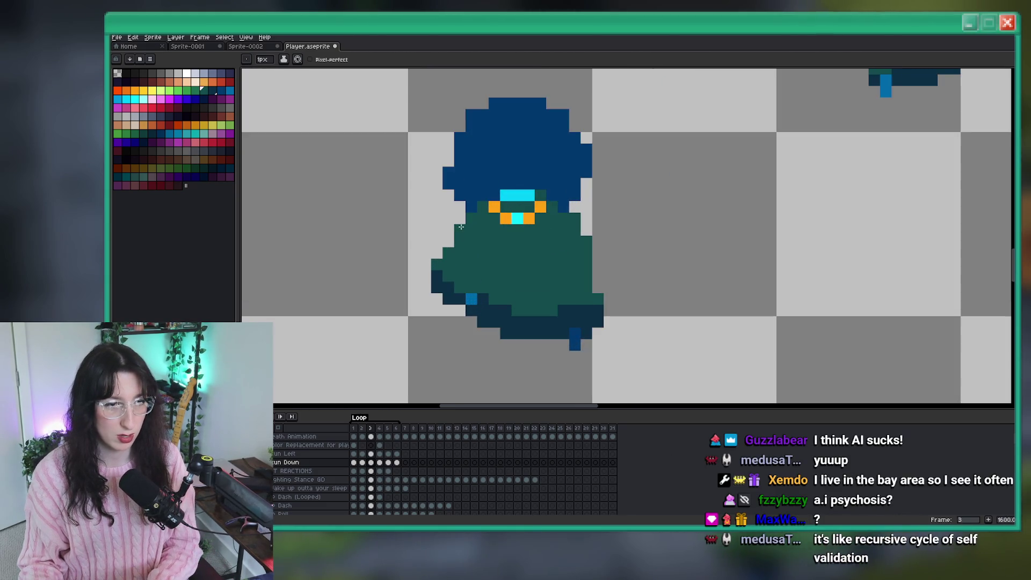
pyautogui.scroll(-4, 493, 273)
# Step through Run Down frames 4 to 6 and switch to the eraser
pyautogui.press('Right')
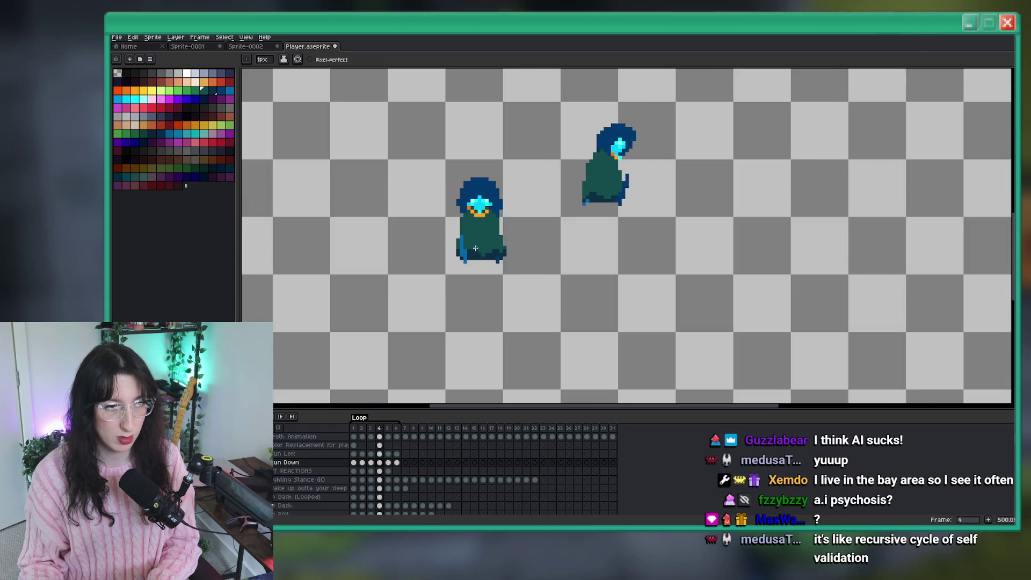
pyautogui.scroll(5, 560, 208)
pyautogui.press('Right')
pyautogui.scroll(-4, 473, 247)
pyautogui.scroll(-1, 456, 234)
pyautogui.press('Right')
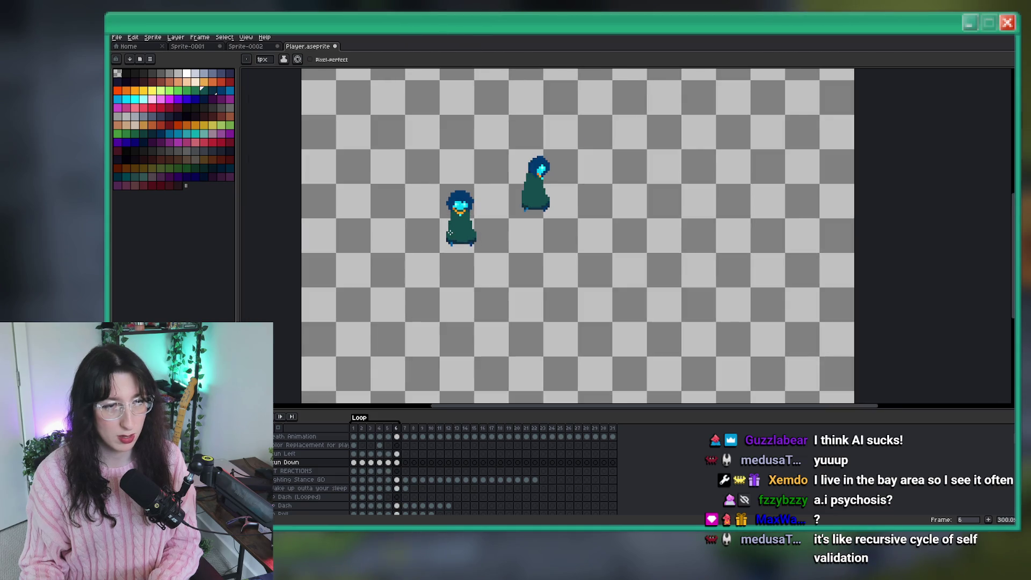
pyautogui.scroll(6, 492, 194)
pyautogui.press('e')
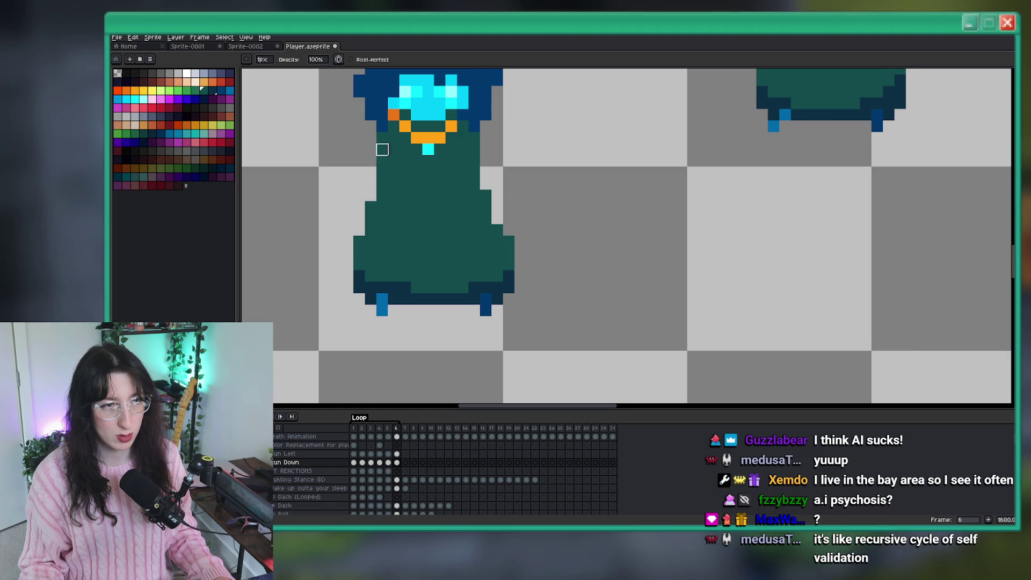
pyautogui.scroll(-4, 474, 138)
pyautogui.press('Right')
pyautogui.press('Left')
pyautogui.press('Left')
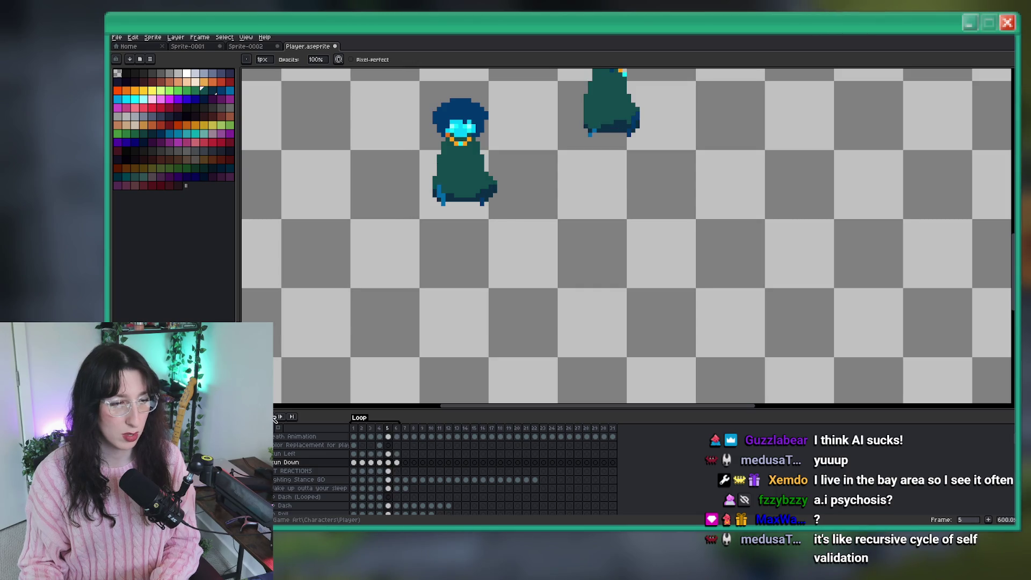
# Play the Run Down animation preview, then stop playback
pyautogui.click(278, 418)
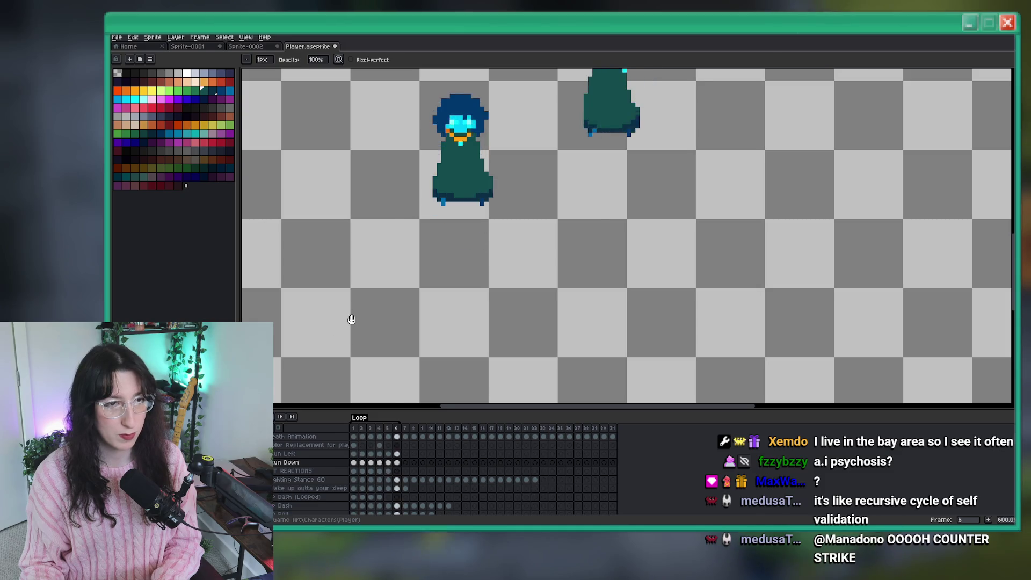
pyautogui.scroll(-2, 351, 319)
pyautogui.scroll(-1, 351, 319)
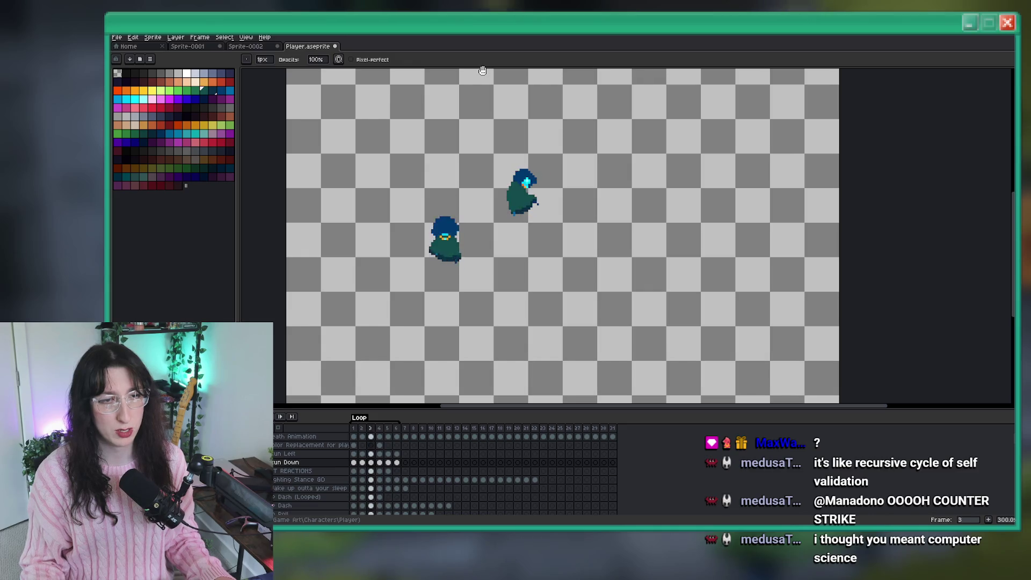
pyautogui.click(280, 417)
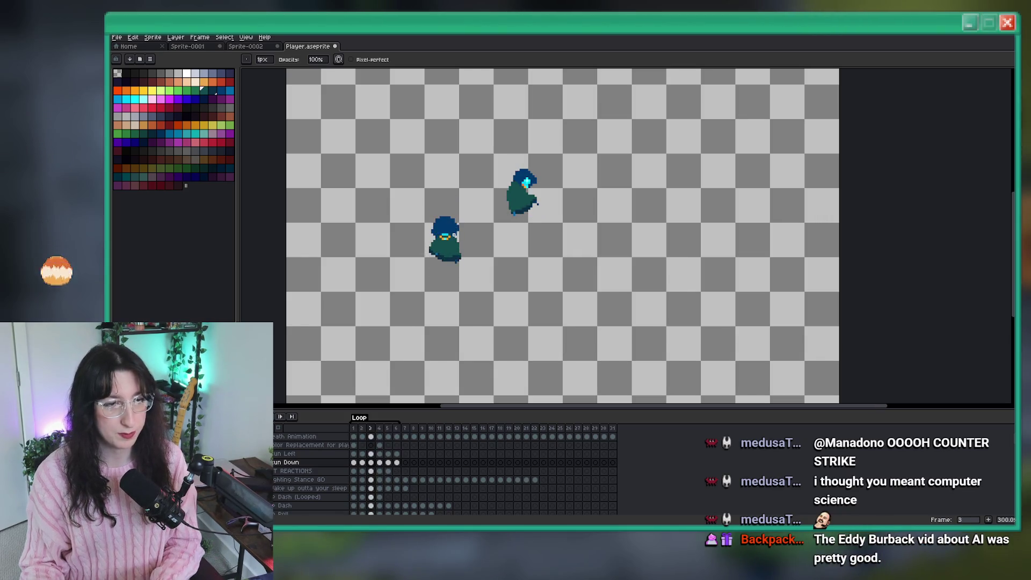
pyautogui.scroll(7, 417, 232)
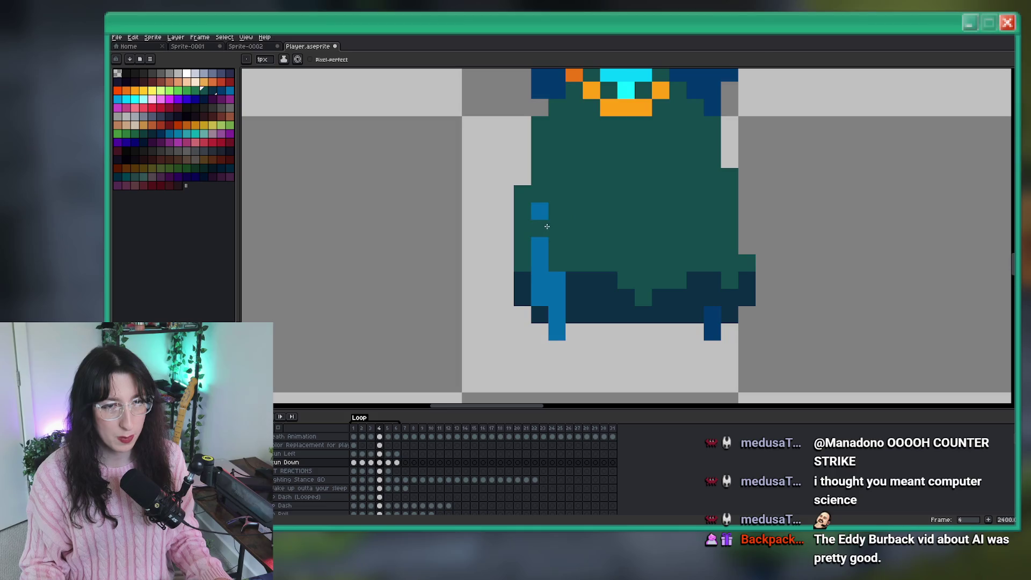
pyautogui.scroll(-5, 542, 213)
pyautogui.scroll(5, 539, 225)
# Repaint two light-blue hem pixels in dark navy, replay the animation, and save Player.aseprite
pyautogui.keyDown('alt'); pyautogui.click(546, 248); pyautogui.keyUp('alt')
pyautogui.click(515, 233)
pyautogui.click(531, 251)
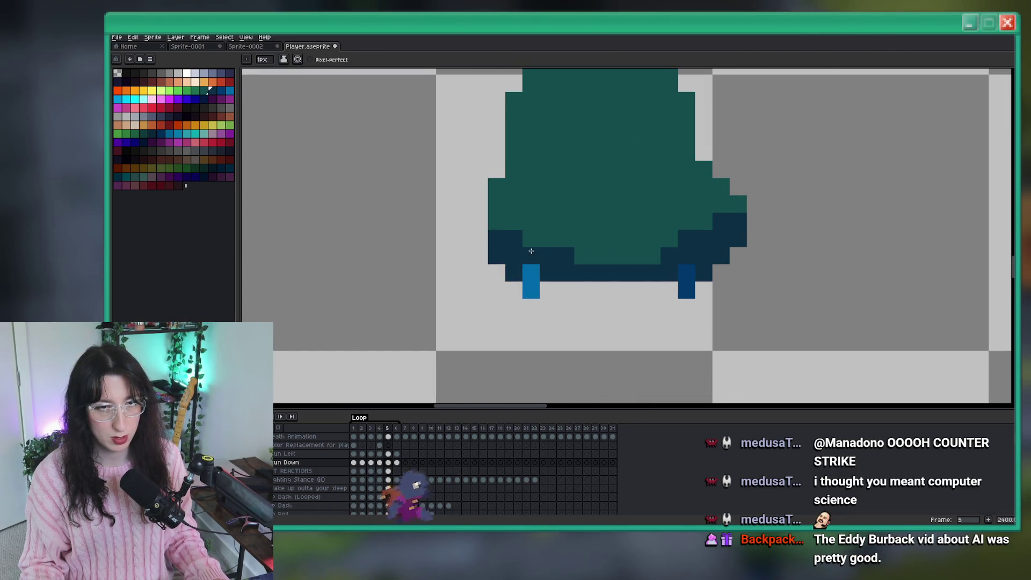
pyautogui.scroll(-3, 531, 250)
pyautogui.press(',')
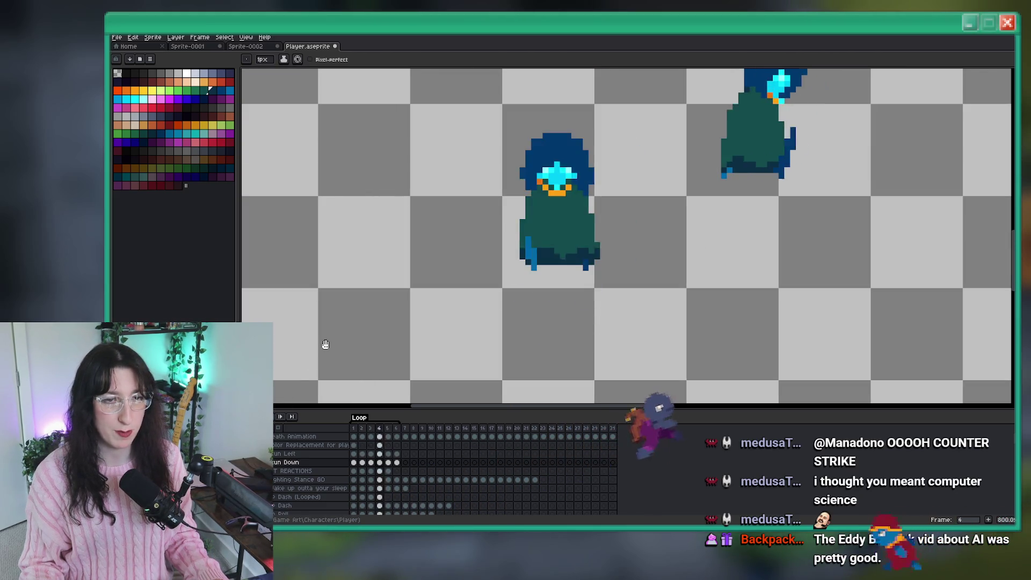
pyautogui.scroll(-4, 326, 344)
pyautogui.press(',')
pyautogui.press(',')
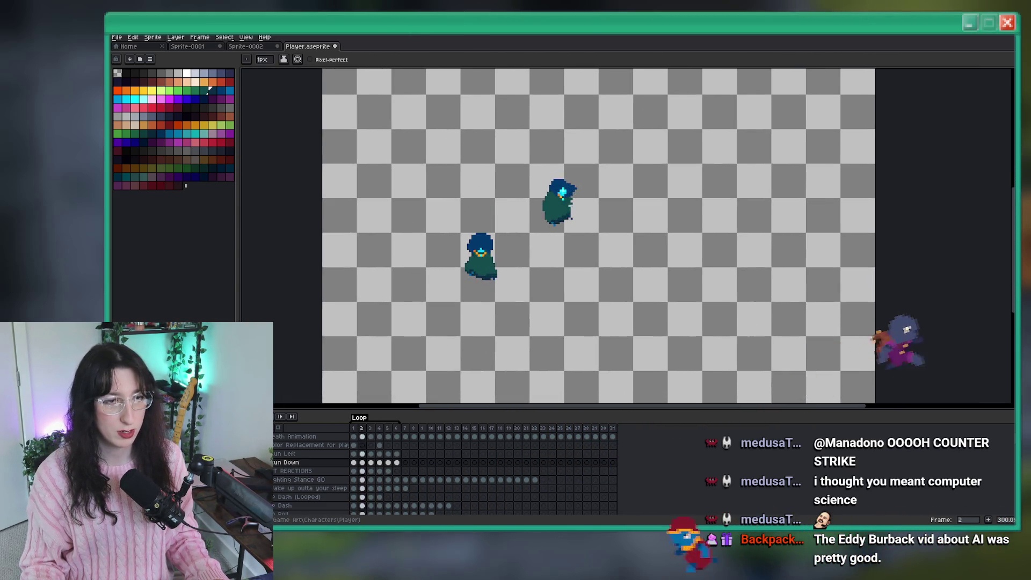
pyautogui.press('Return')
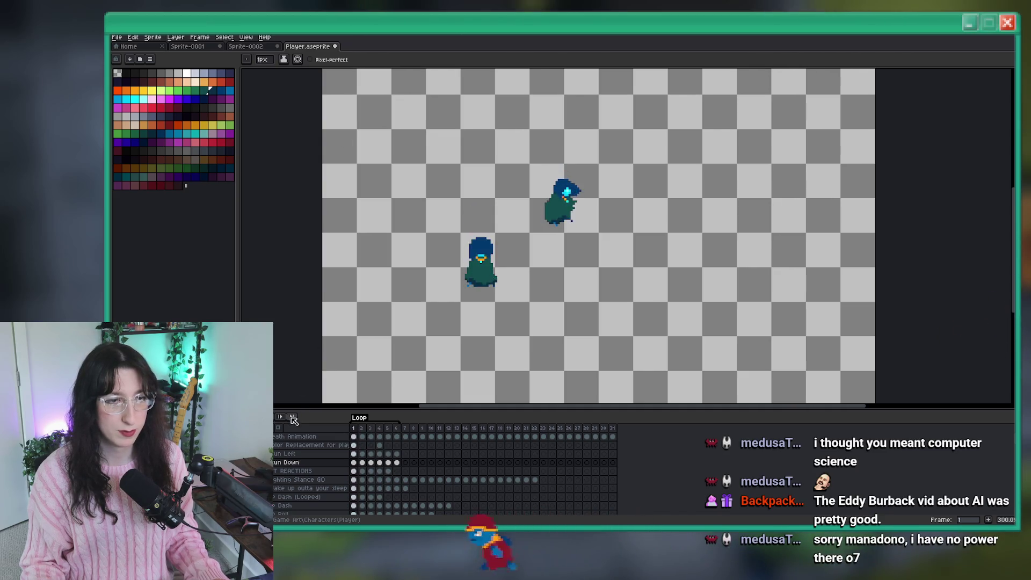
pyautogui.hotkey('ctrl', 's')
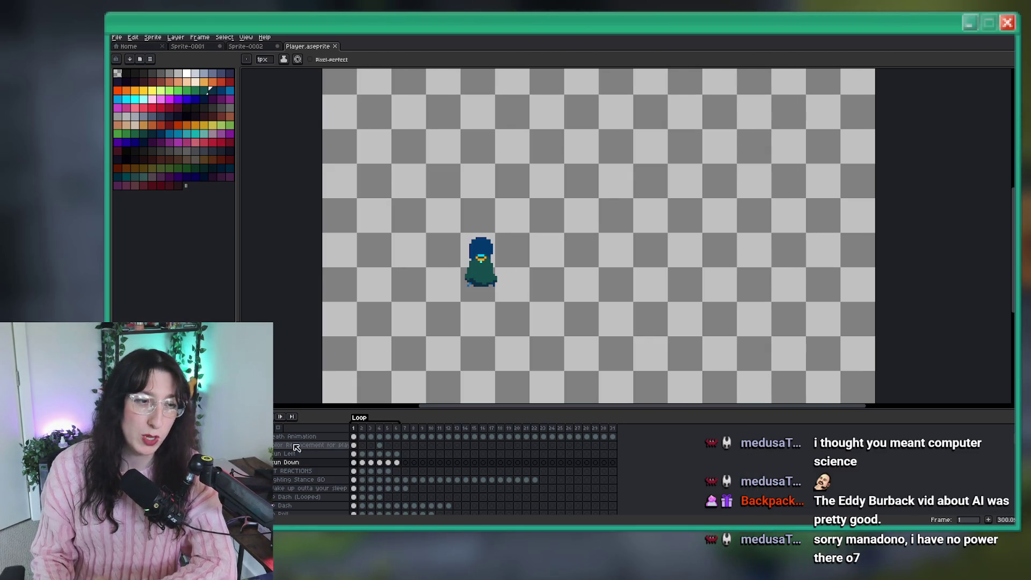
# Select the character with the rectangular marquee on frames 2 and 3
pyautogui.press('m')
pyautogui.scroll(2, 471, 240)
pyautogui.press('.')
pyautogui.moveTo(421, 214); pyautogui.dragTo(545, 351)
pyautogui.moveTo(402, 146); pyautogui.dragTo(575, 361)
pyautogui.press('.')
pyautogui.moveTo(427, 129); pyautogui.dragTo(535, 368)
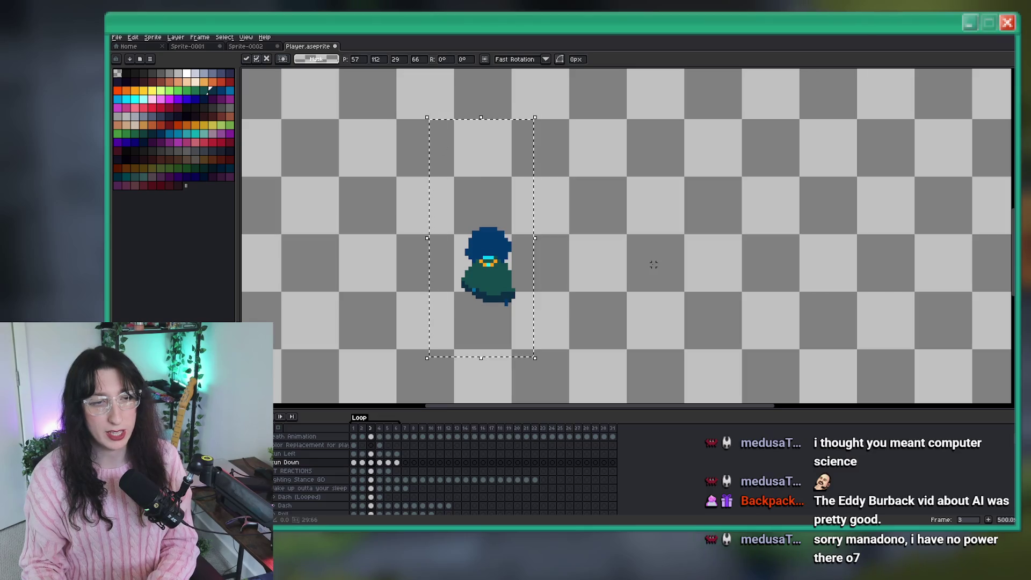
pyautogui.hotkey('ctrl', 'd')
pyautogui.press(',')
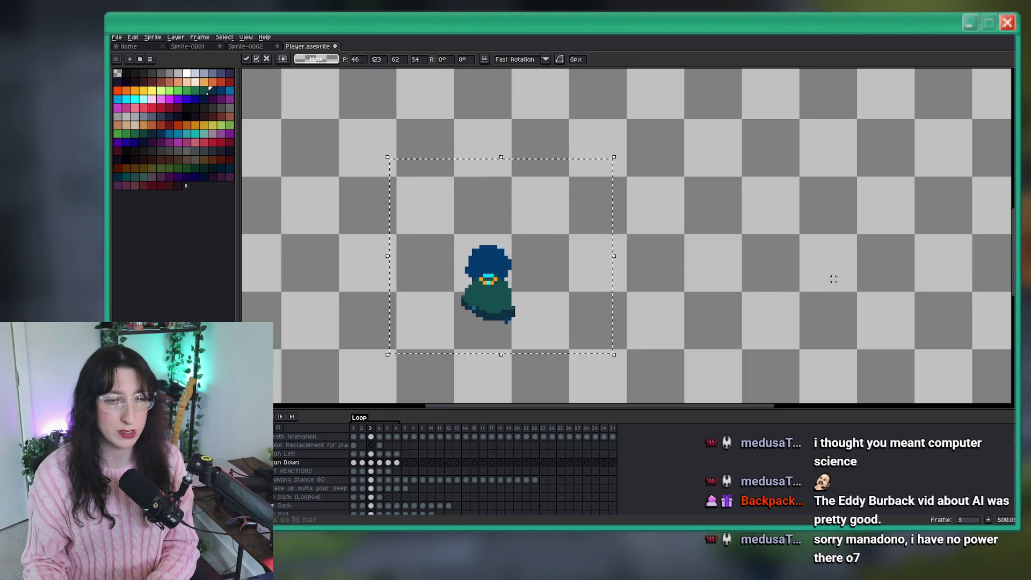
pyautogui.scroll(2, 626, 311)
pyautogui.press('.')
pyautogui.press('.')
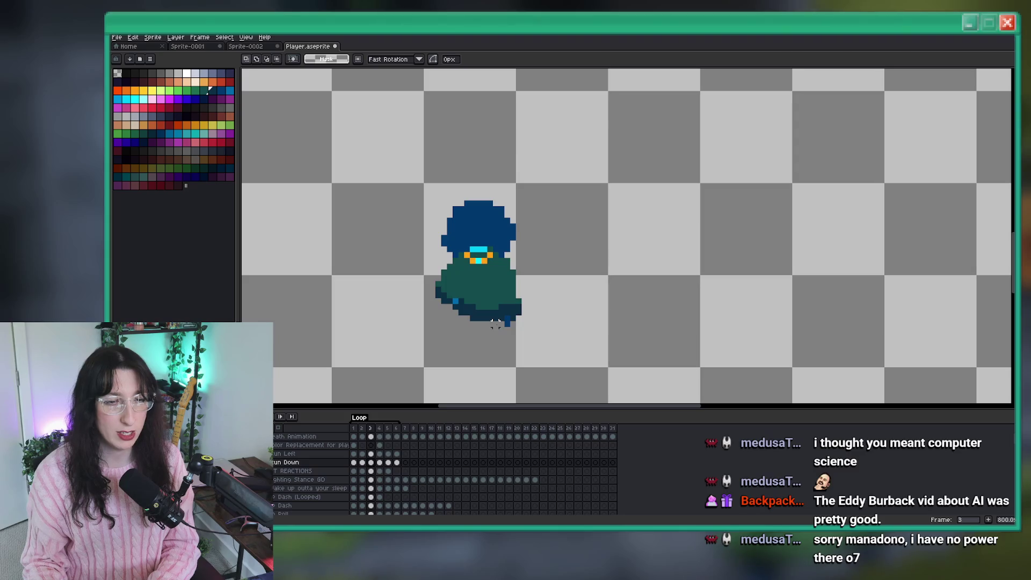
# Check the character on frame 4 and move it lower on frame 5
pyautogui.moveTo(406, 318); pyautogui.dragTo(599, 70)
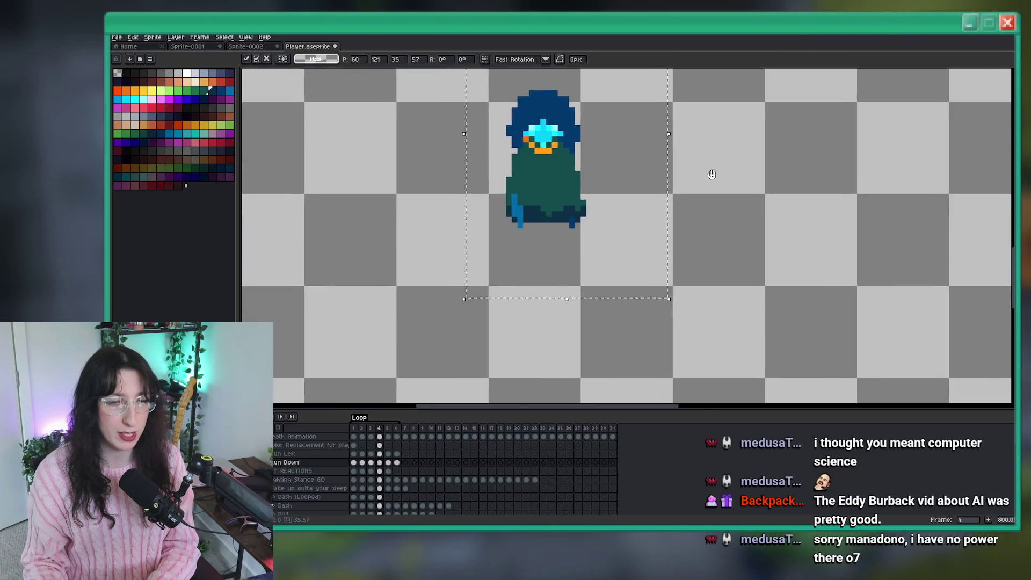
pyautogui.scroll(-1, 708, 172)
pyautogui.hotkey('ctrl', 'd')
pyautogui.press('.')
pyautogui.moveTo(623, 230)
pyautogui.mouseDown()
pyautogui.moveTo(548, 69)
pyautogui.moveTo(534, 65)
pyautogui.mouseUp()
pyautogui.moveTo(573, 152); pyautogui.dragTo(573, 205)
pyautogui.hotkey('ctrl', 'd')
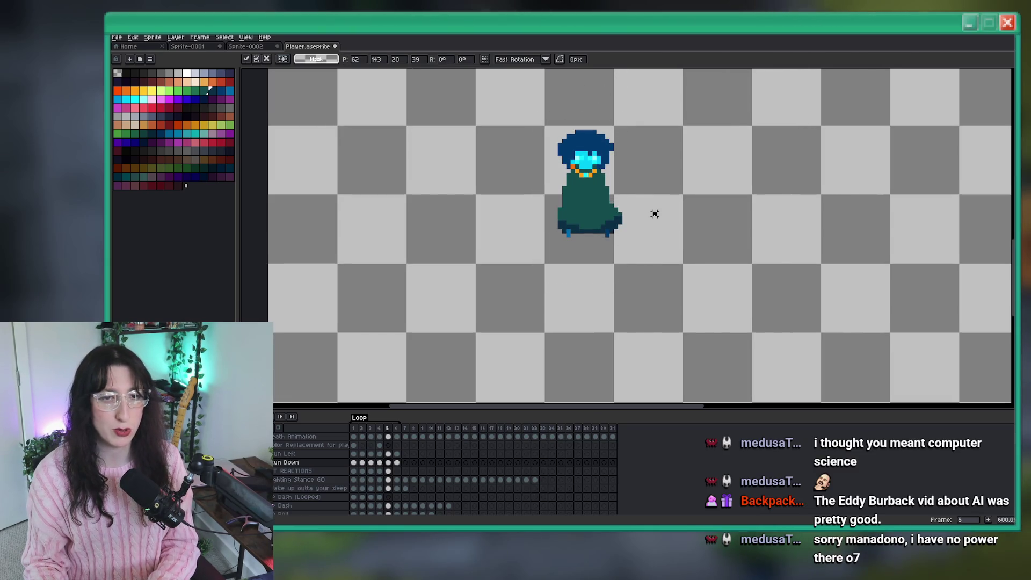
# Move the character lower on frame 6, comparing its placement against frames 4 and 5
pyautogui.press(',')
pyautogui.moveTo(629, 248); pyautogui.dragTo(472, 68)
pyautogui.hotkey('ctrl', 'd')
pyautogui.press('.')
# Play the Run Down animation from frame 1, then trim the canvas to the character's bounds
pyautogui.press('.')
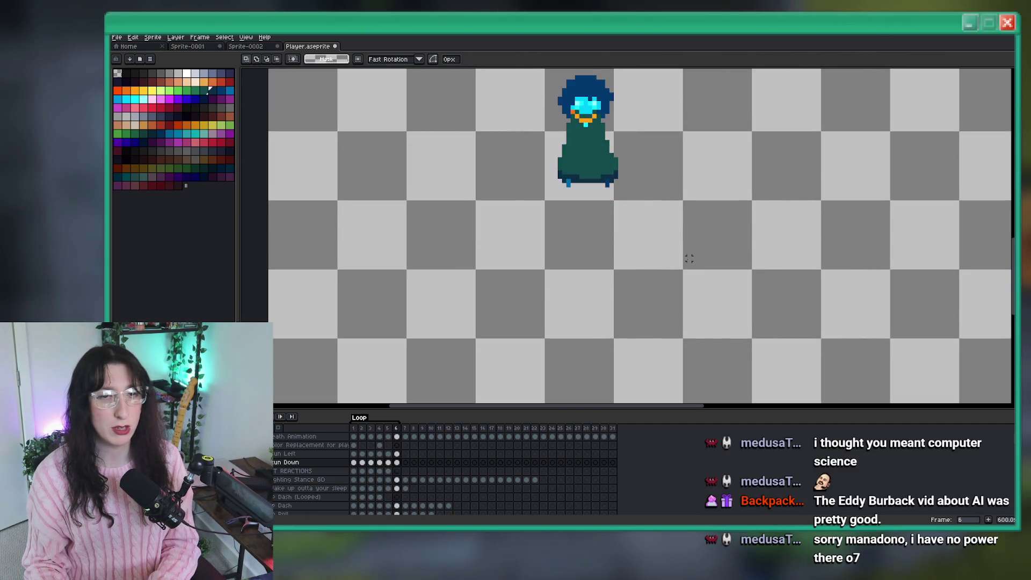
pyautogui.moveTo(676, 346); pyautogui.dragTo(478, 69)
pyautogui.moveTo(645, 230); pyautogui.dragTo(644, 286)
pyautogui.hotkey('ctrl', 'd')
pyautogui.press(',')
pyautogui.moveTo(696, 348)
pyautogui.mouseDown()
pyautogui.moveTo(570, 253)
pyautogui.moveTo(446, 70)
pyautogui.mouseUp()
pyautogui.hotkey('ctrl', 'd')
pyautogui.press('.')
pyautogui.press(',')
pyautogui.press('.')
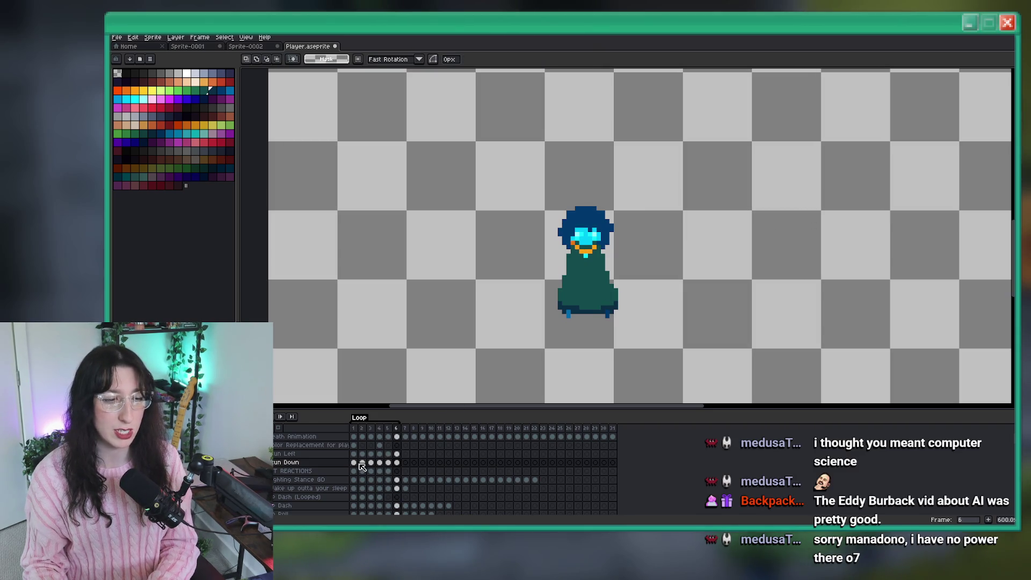
pyautogui.click(353, 463)
pyautogui.click(280, 418)
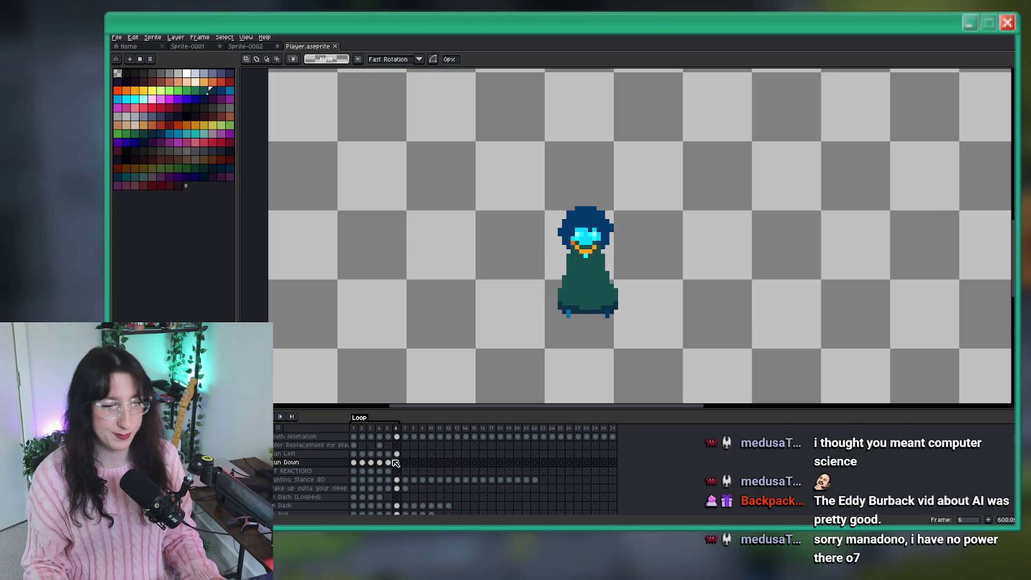
pyautogui.click(153, 37)
pyautogui.click(161, 125)
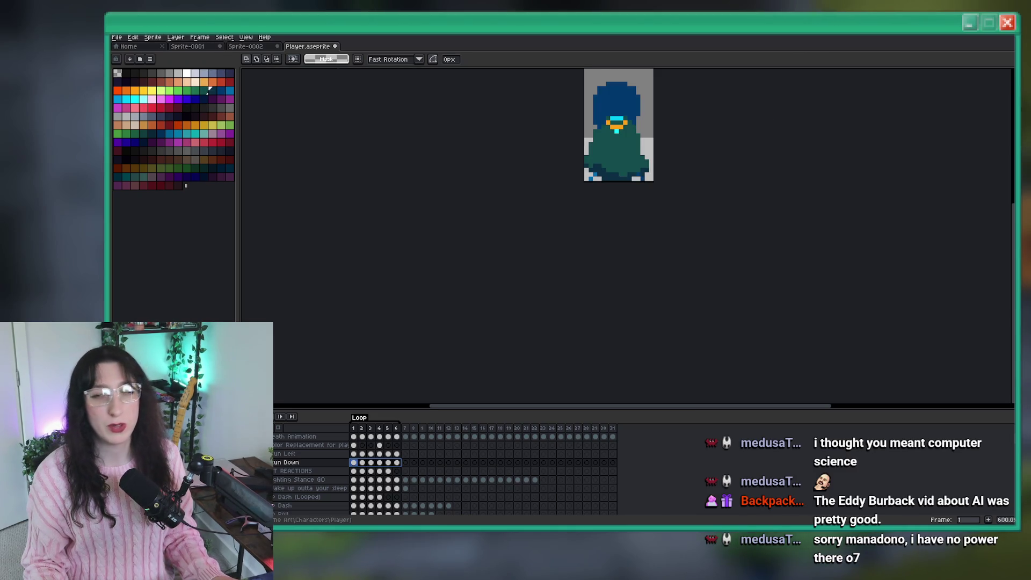
# Export the animation as a GIF, renaming 'Side' to 'Down' to make Player Stun Down.gif
pyautogui.hotkey('ctrl', 'alt', 'shift', 's')
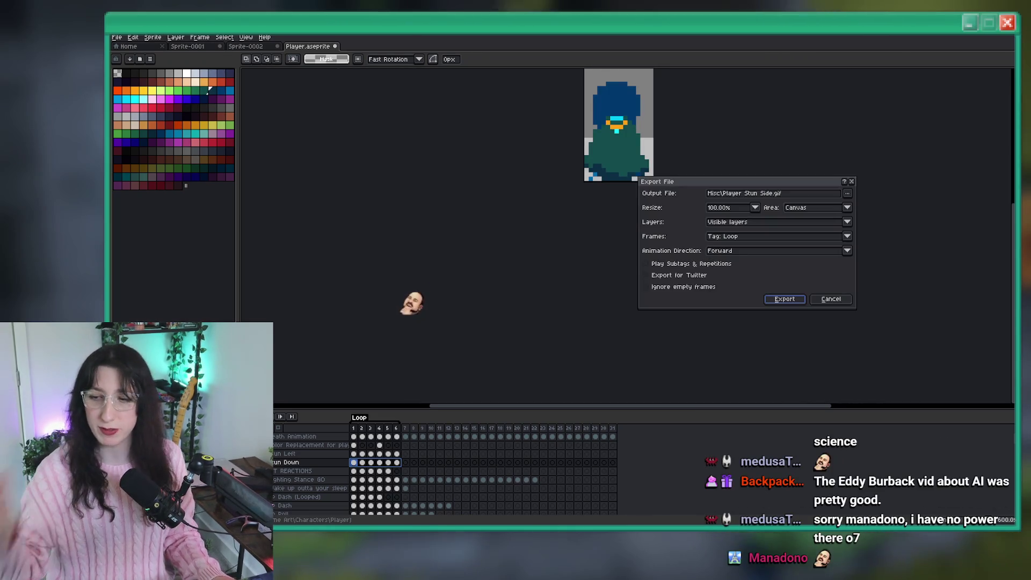
pyautogui.doubleClick(767, 195)
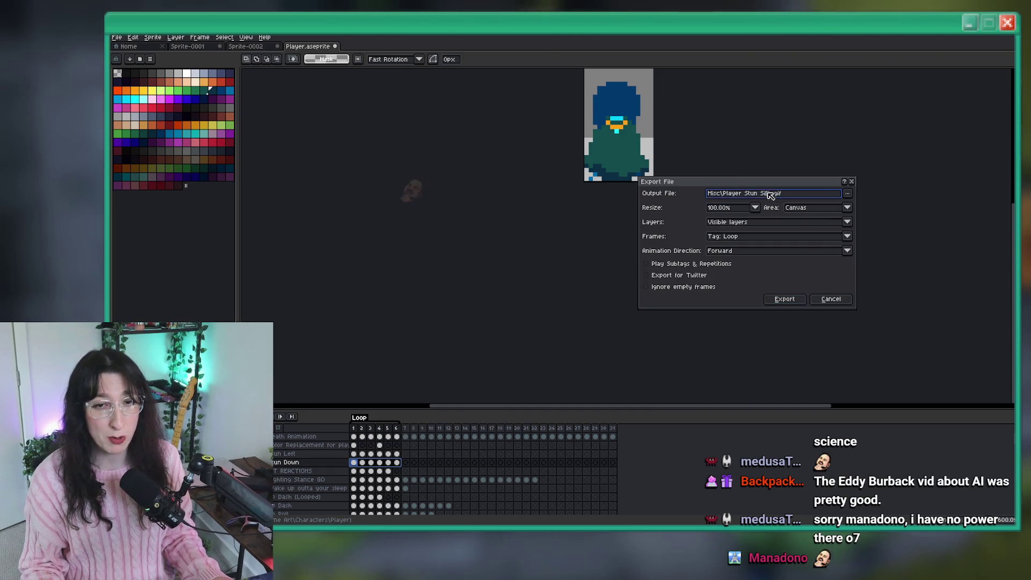
pyautogui.write('Down')
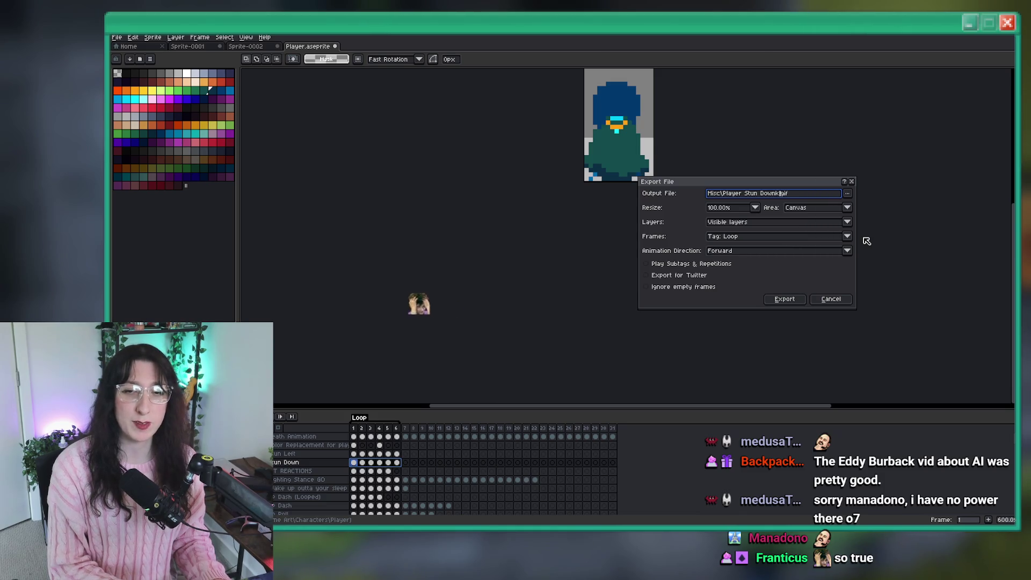
pyautogui.press('Return')
pyautogui.scroll(5, 862, 236)
pyautogui.scroll(-5, 862, 235)
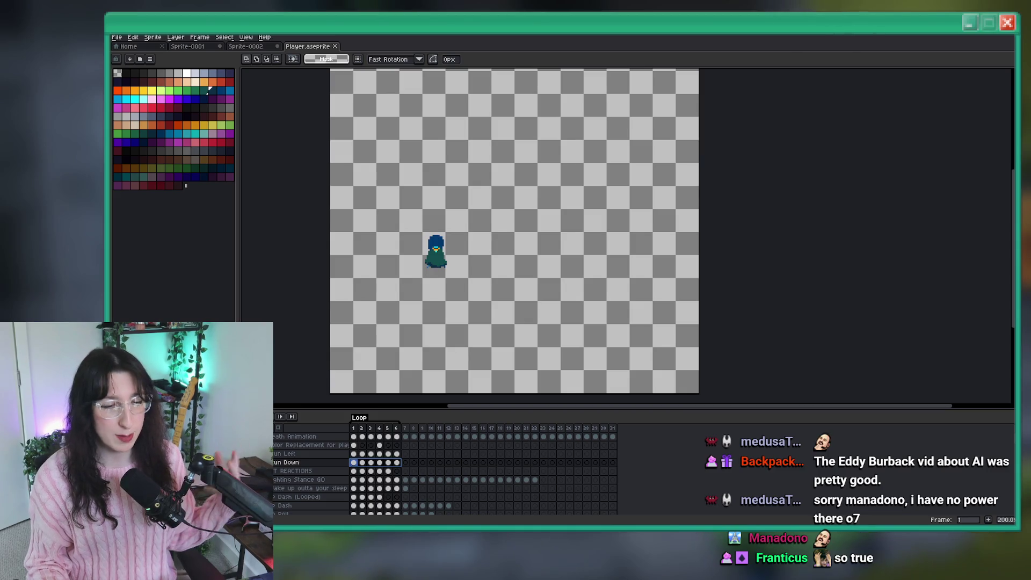
# Re-export Player Stun Down.gif and switch to GameMaker's player stun code
pyautogui.hotkey('ctrl', 'alt', 'shift', 's')
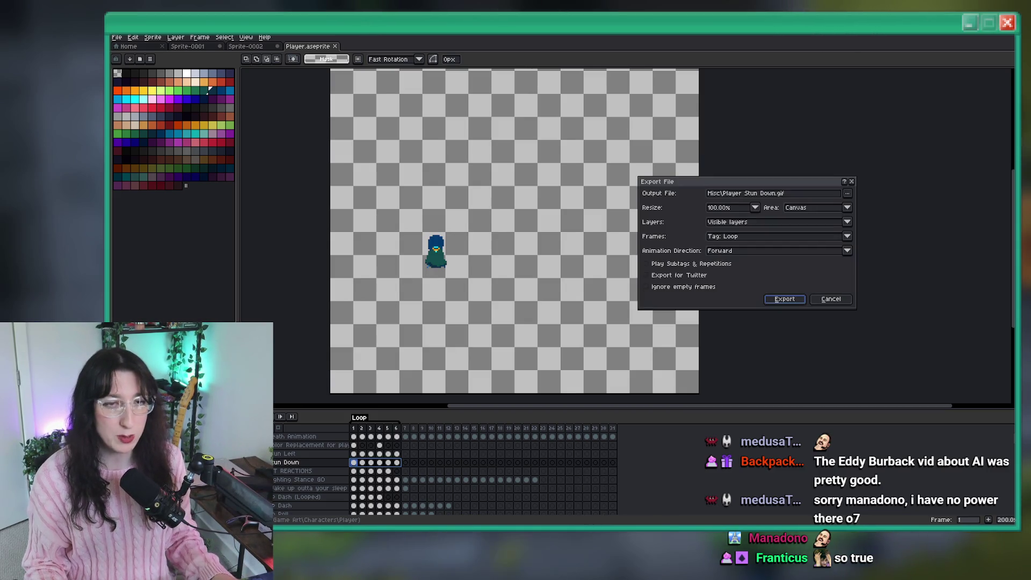
pyautogui.press('Return')
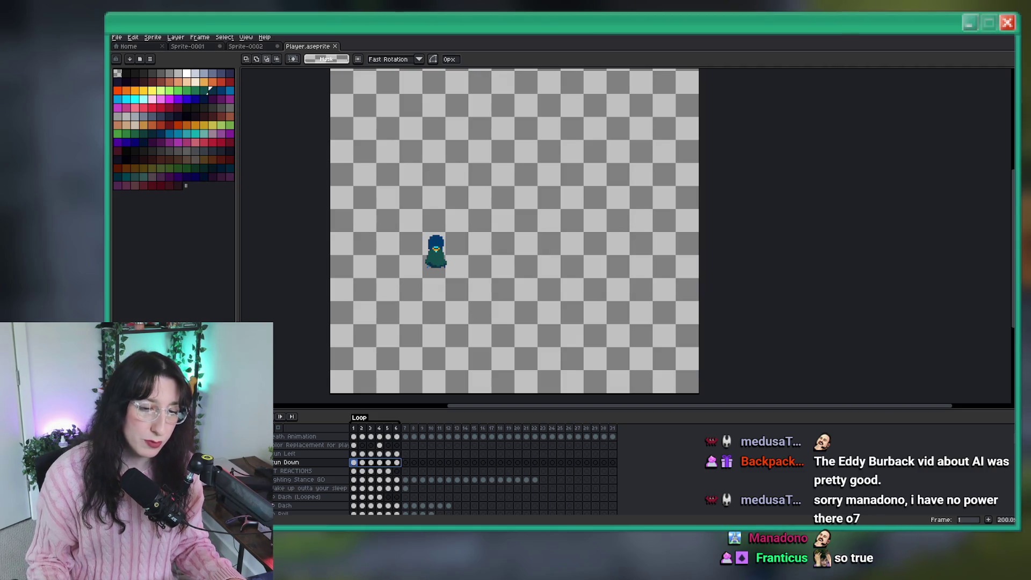
pyautogui.hotkey('alt', 'Tab')
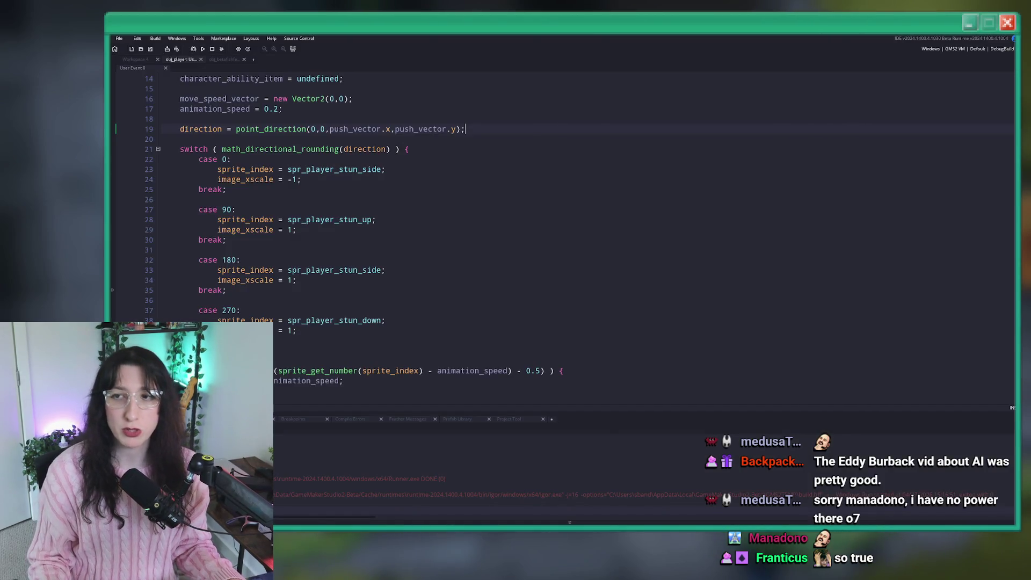
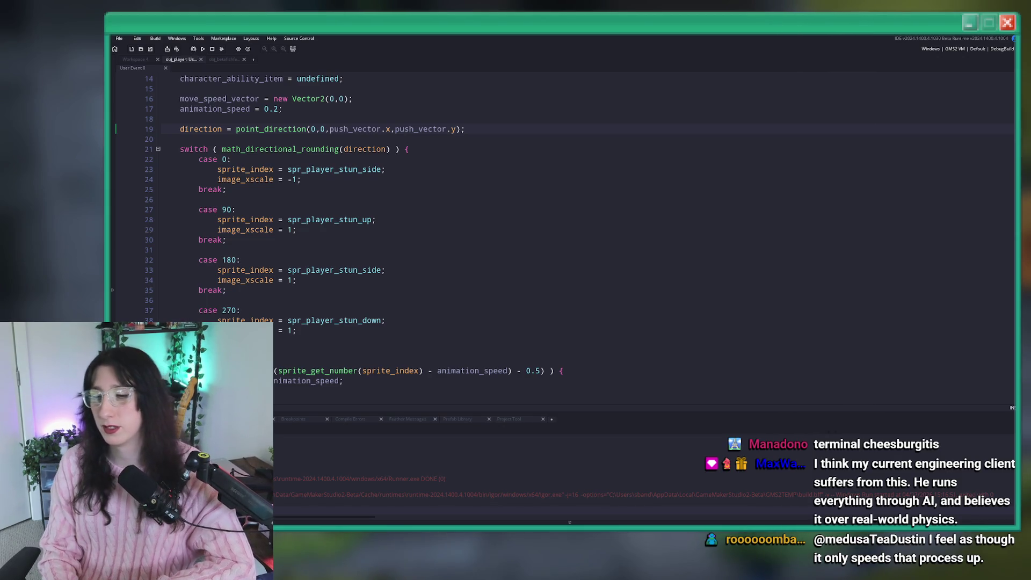
# From the stun-state code, open spr_player_stun_down in the sprite editor
pyautogui.rightClick(513, 127)
pyautogui.press('Escape')
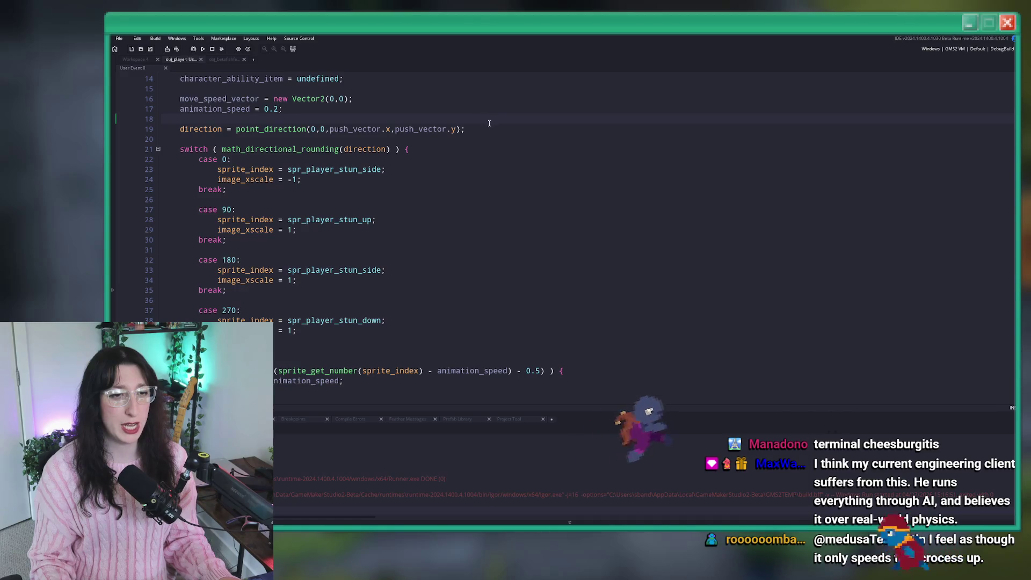
pyautogui.middleClick(368, 320)
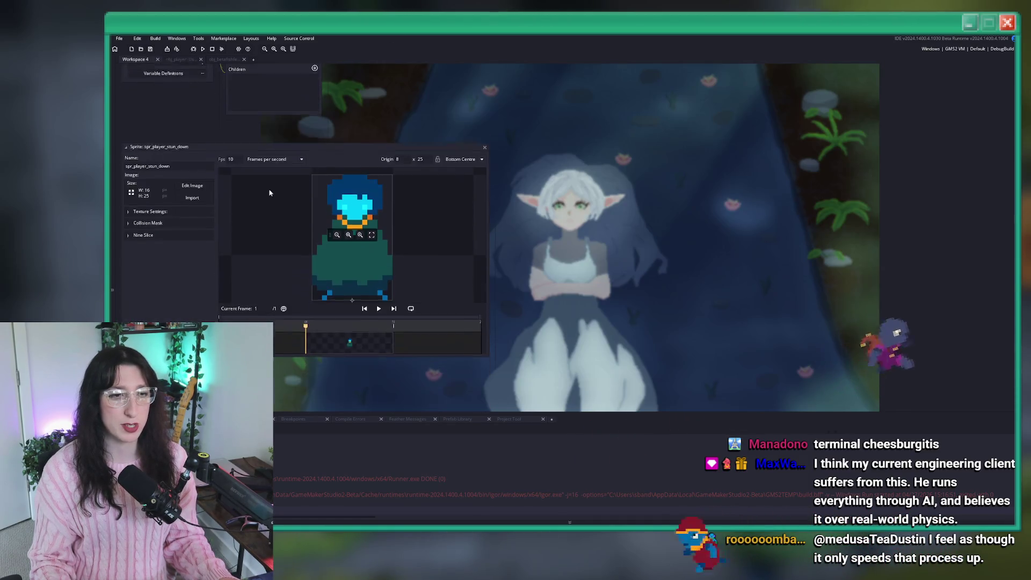
# Replace spr_player_stun_down's frames with the 6 frames of Player Stun Down.gif
pyautogui.click(192, 181)
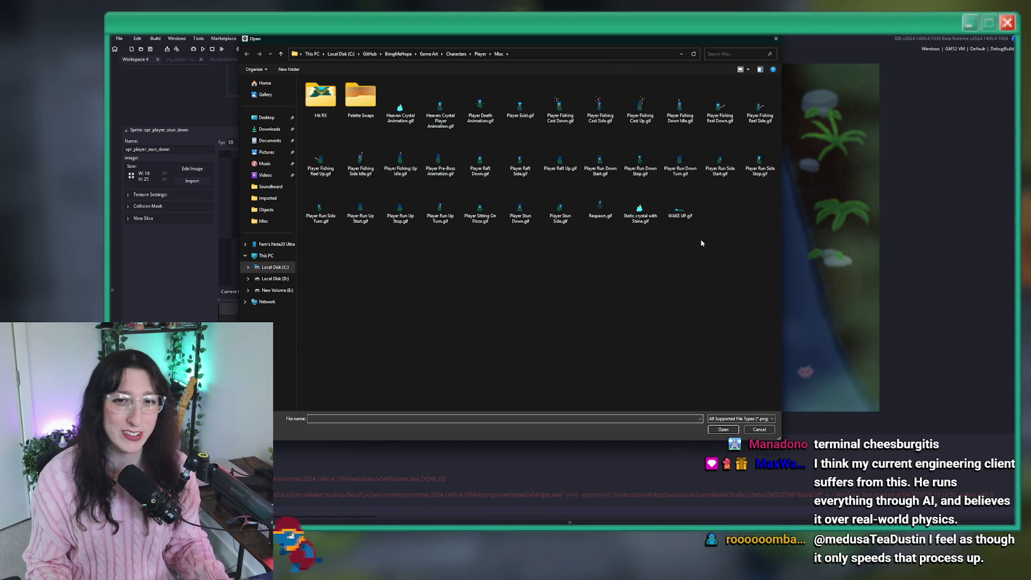
pyautogui.doubleClick(520, 210)
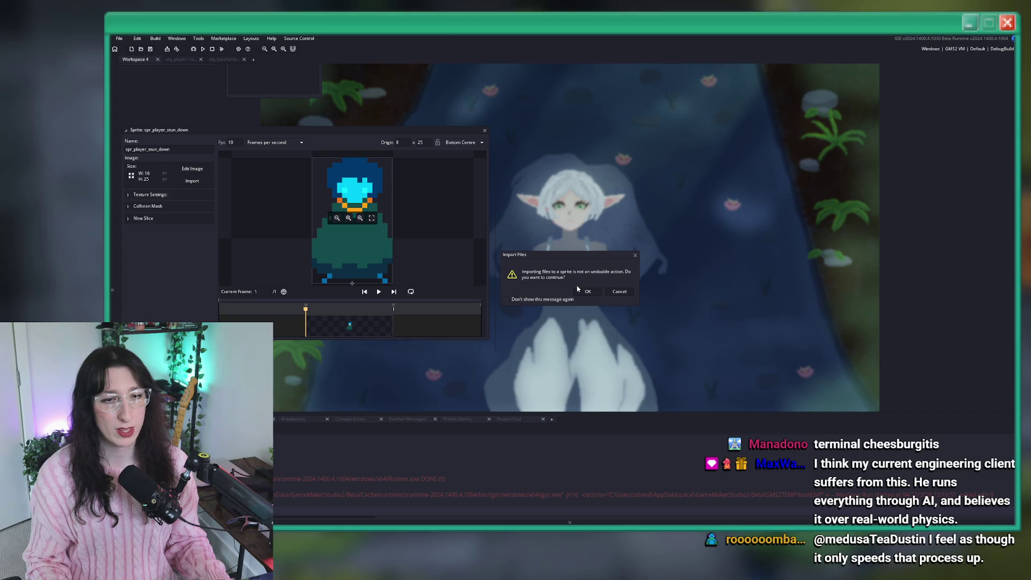
pyautogui.click(583, 292)
# Preview the new stun animation, then build and run the game with F5
pyautogui.moveTo(362, 111); pyautogui.dragTo(445, 130)
pyautogui.click(461, 310)
pyautogui.click(448, 311)
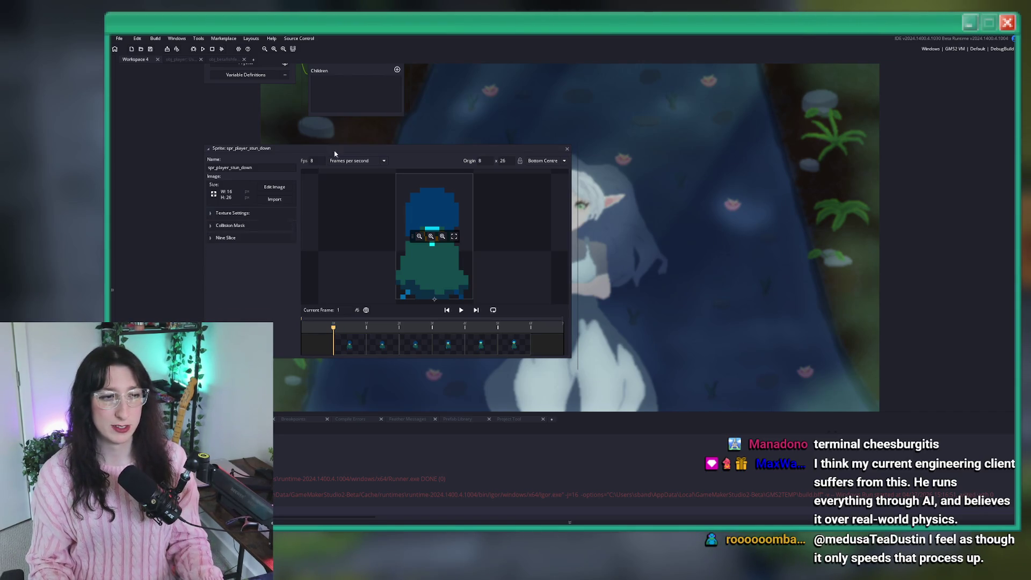
pyautogui.press('F5')
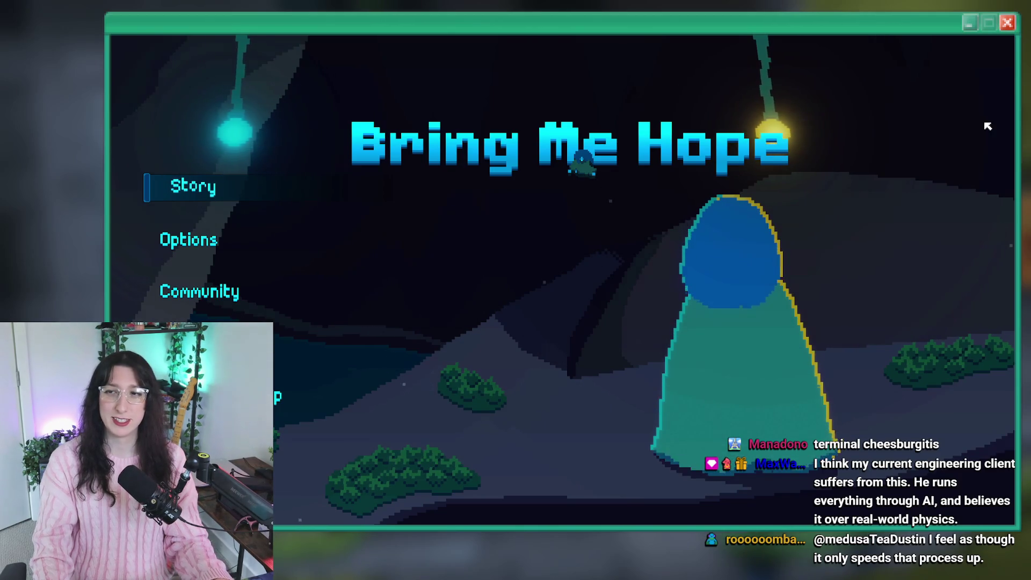
# Start a Story run, warp to the Abandoned Town via the room_goto console command, then return to GameMaker
pyautogui.click(279, 181)
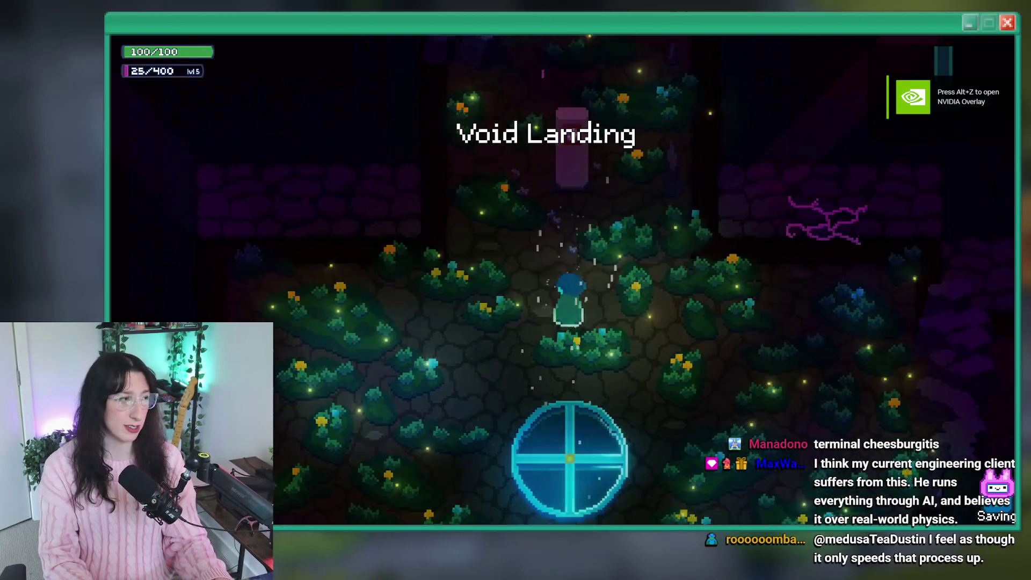
pyautogui.press('`')
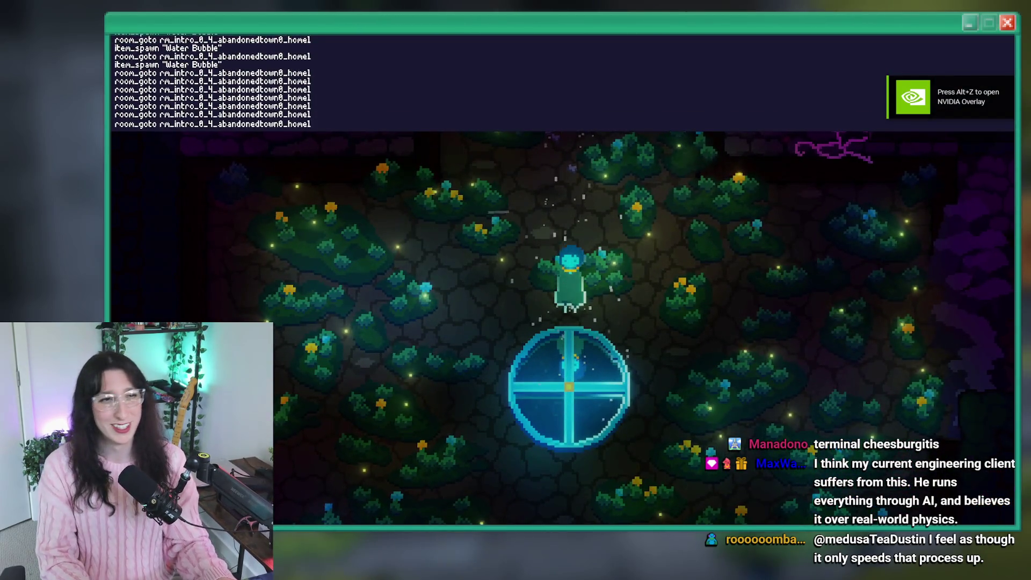
pyautogui.press('Return')
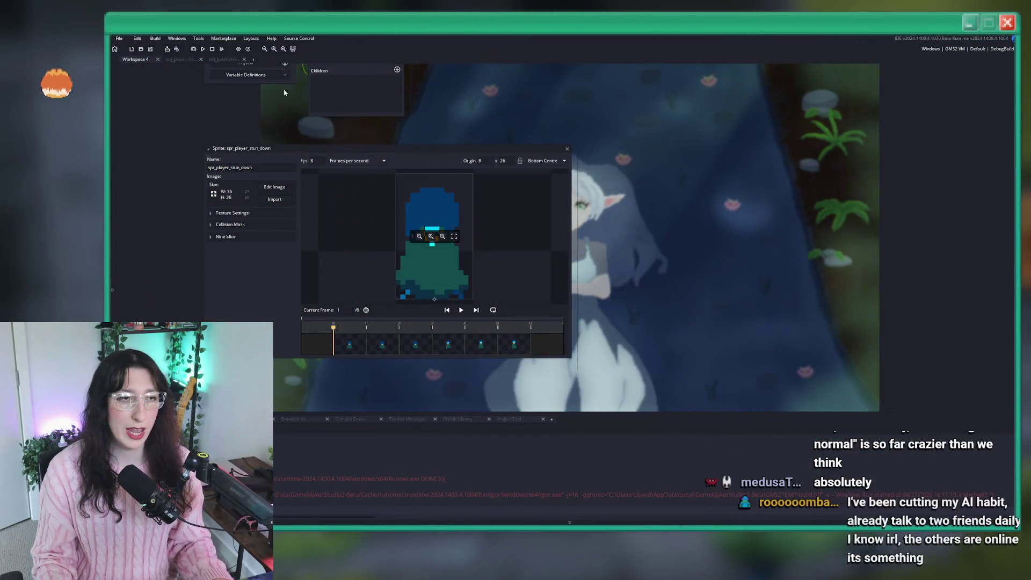
pyautogui.click(224, 59)
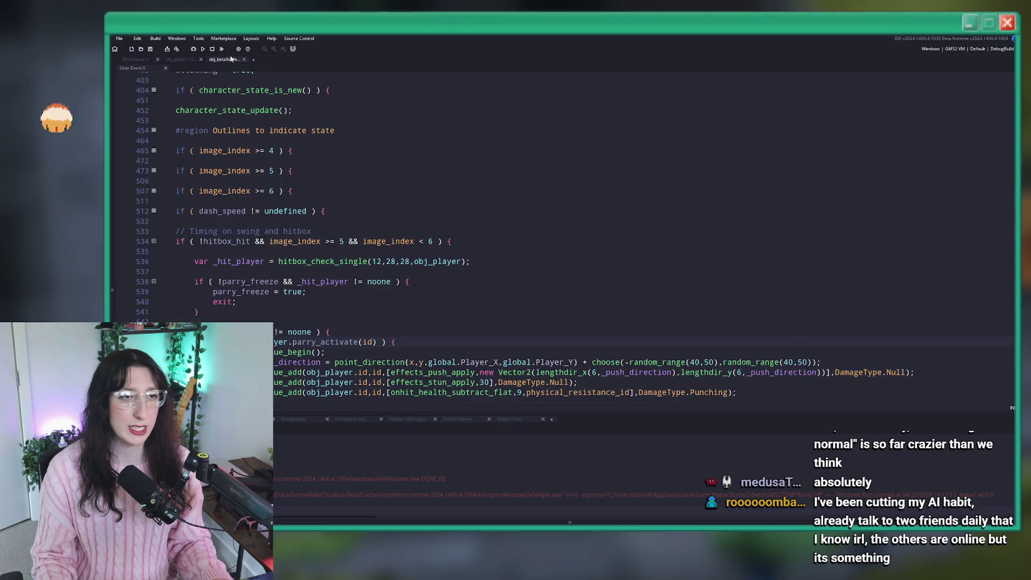
# In obj_player's User Event, use spr_player_stun_down for case 90 and spr_player_stun_up for case 270, then rerun
pyautogui.click(181, 59)
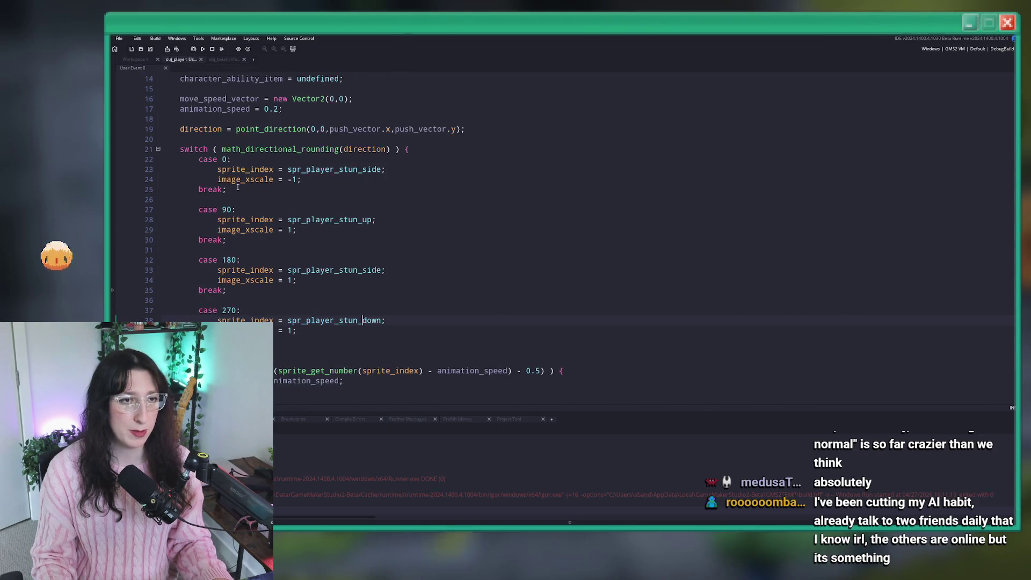
pyautogui.doubleClick(351, 332)
pyautogui.hotkey('ctrl', 'c')
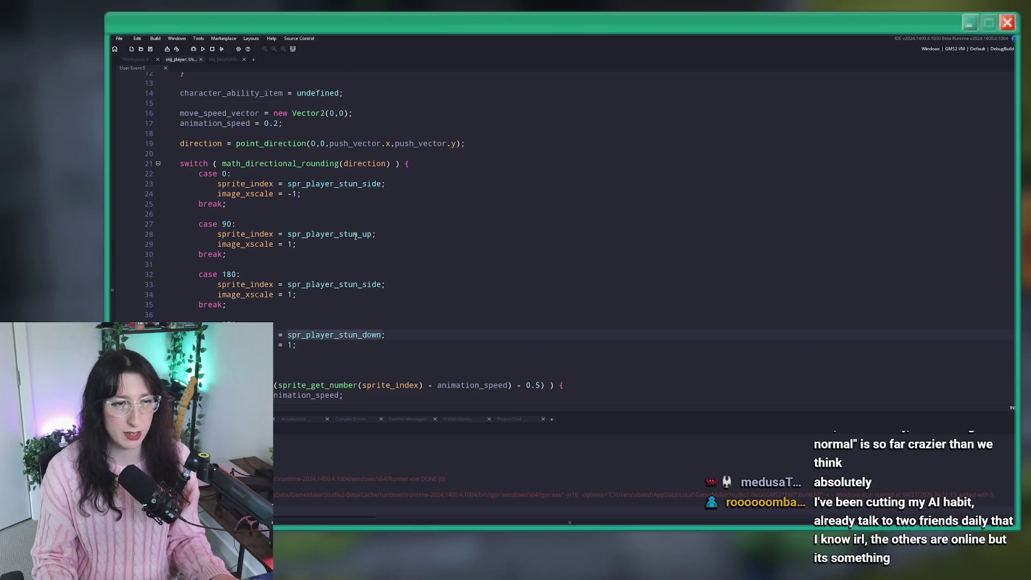
pyautogui.doubleClick(355, 236)
pyautogui.hotkey('ctrl', 'v')
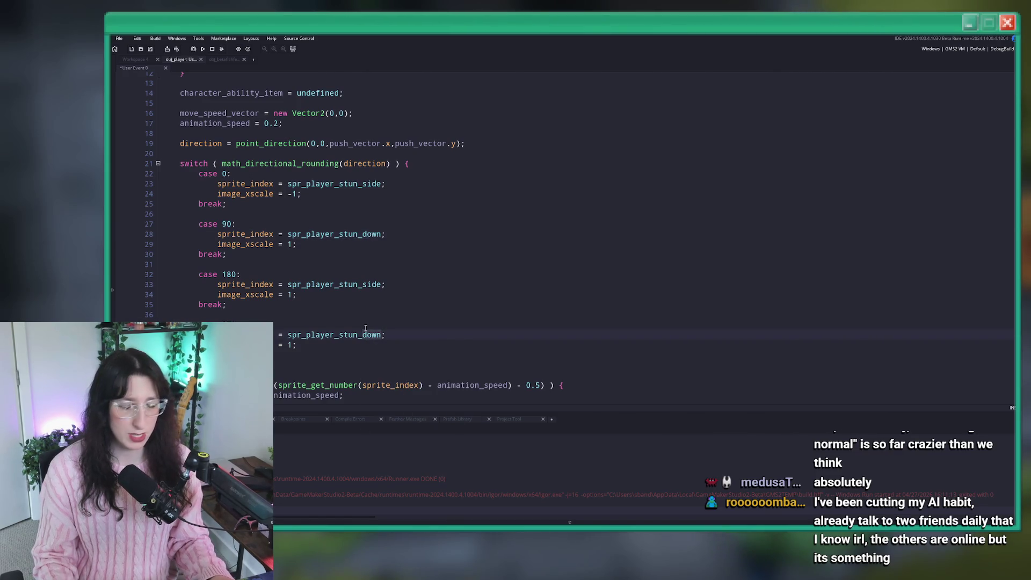
pyautogui.write('up')
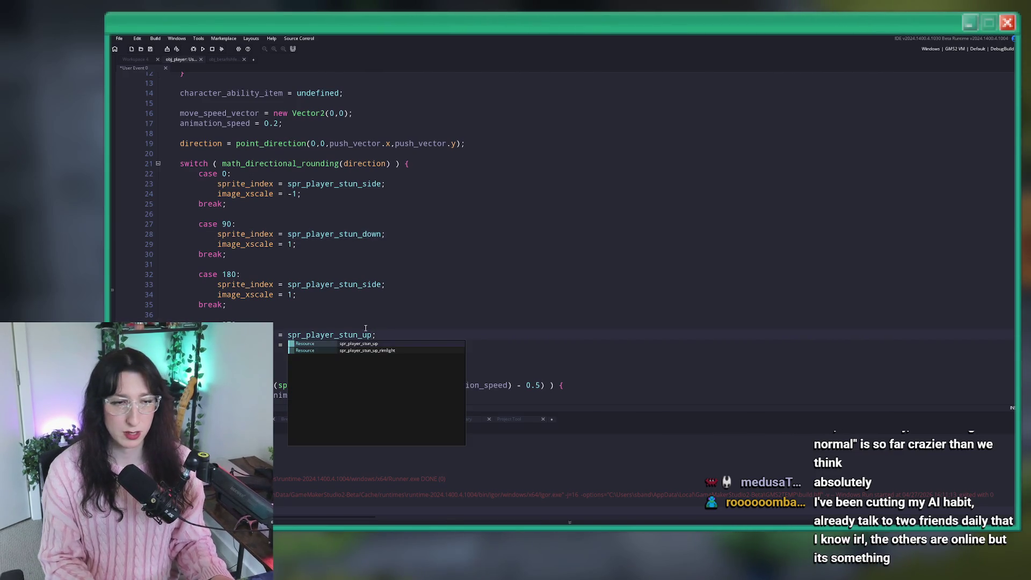
pyautogui.press('F5')
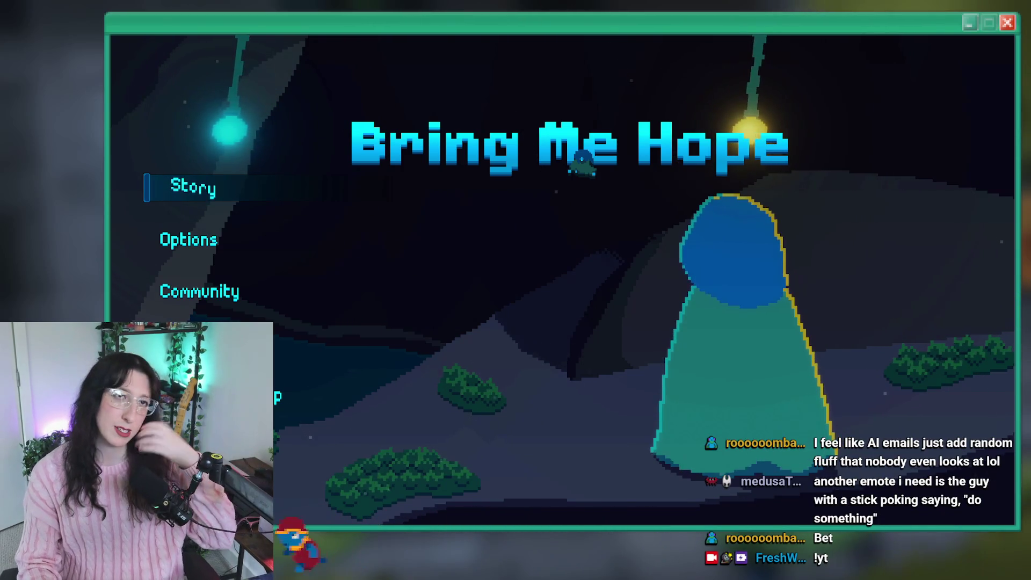
# Start a Story run and jump to the Abandoned Town with room_goto
pyautogui.click(202, 191)
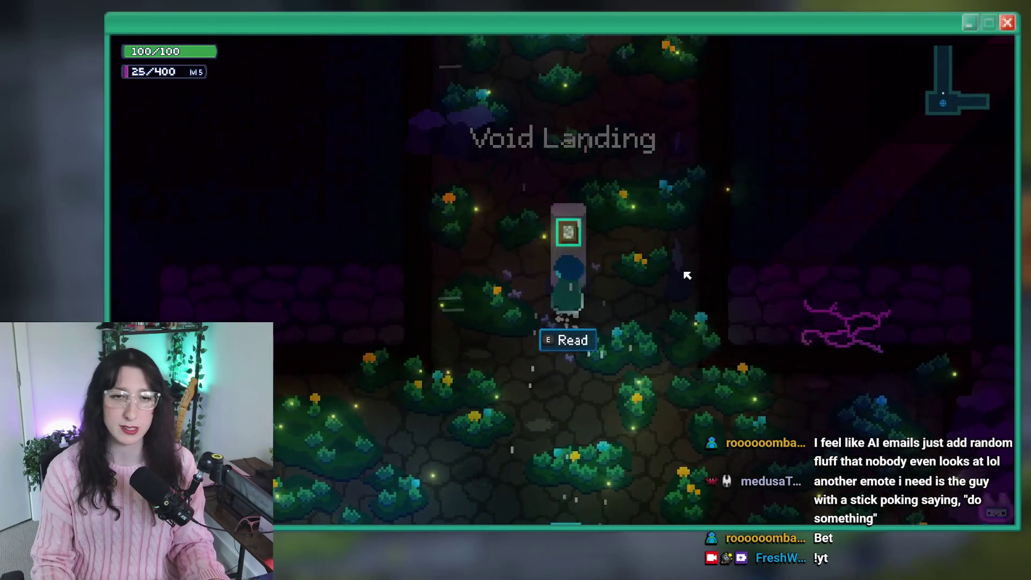
pyautogui.press('`')
pyautogui.press('Return')
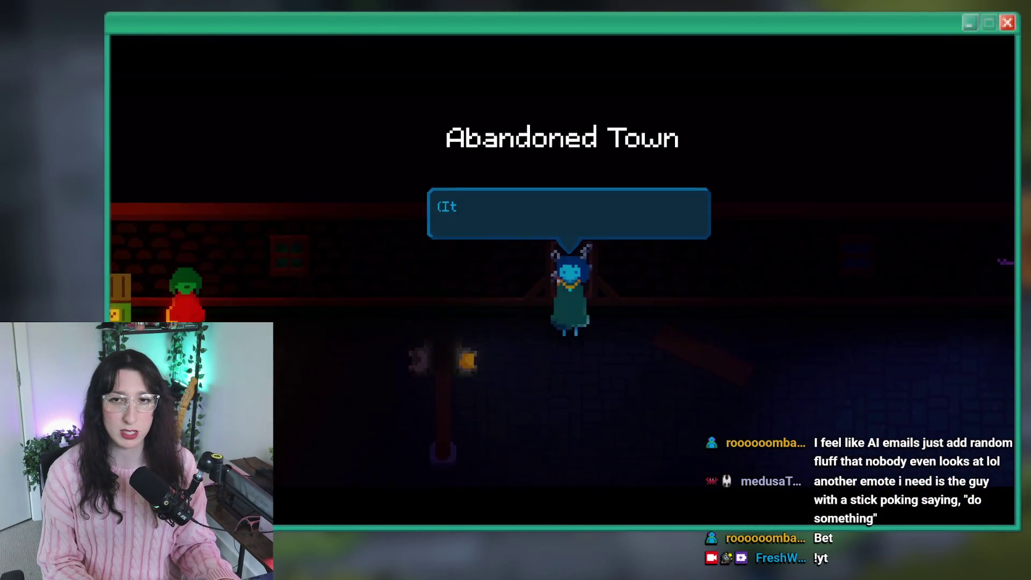
# Walk the character through the town's grass with WASD, fighting enemies to trigger stuns
pyautogui.press('`')
pyautogui.press('d')
pyautogui.press('w')
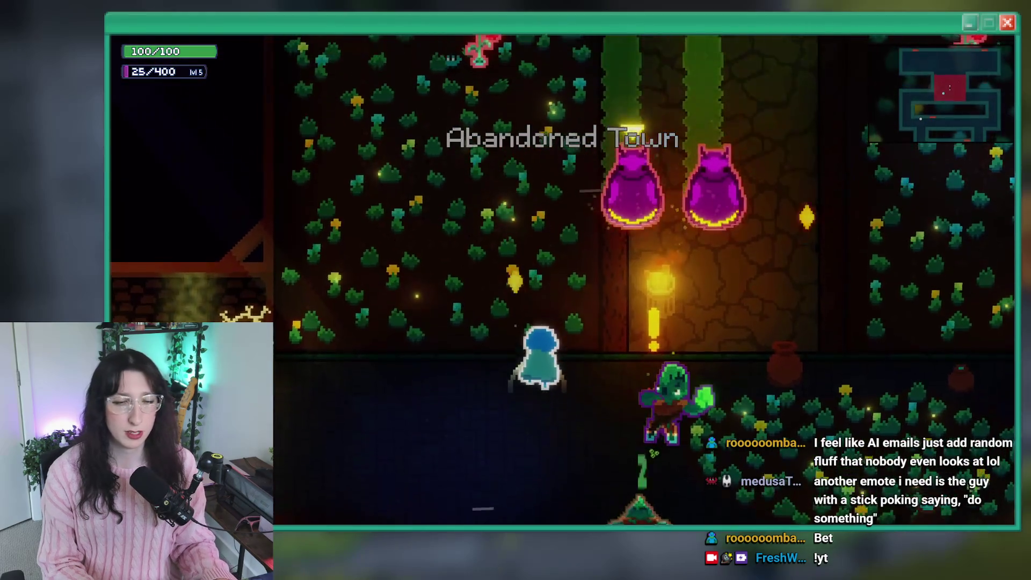
pyautogui.press('a')
pyautogui.press('s')
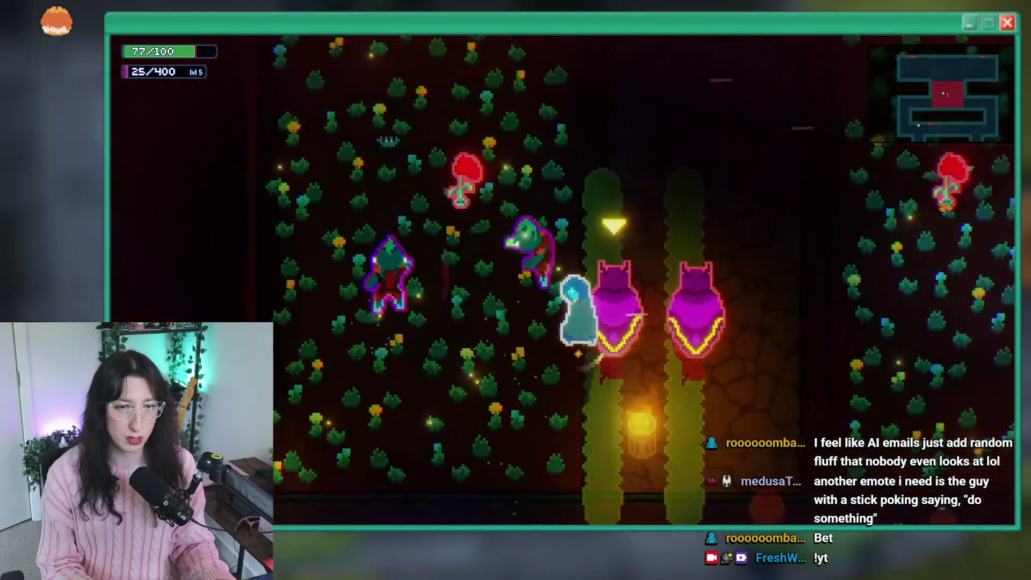
pyautogui.press('w')
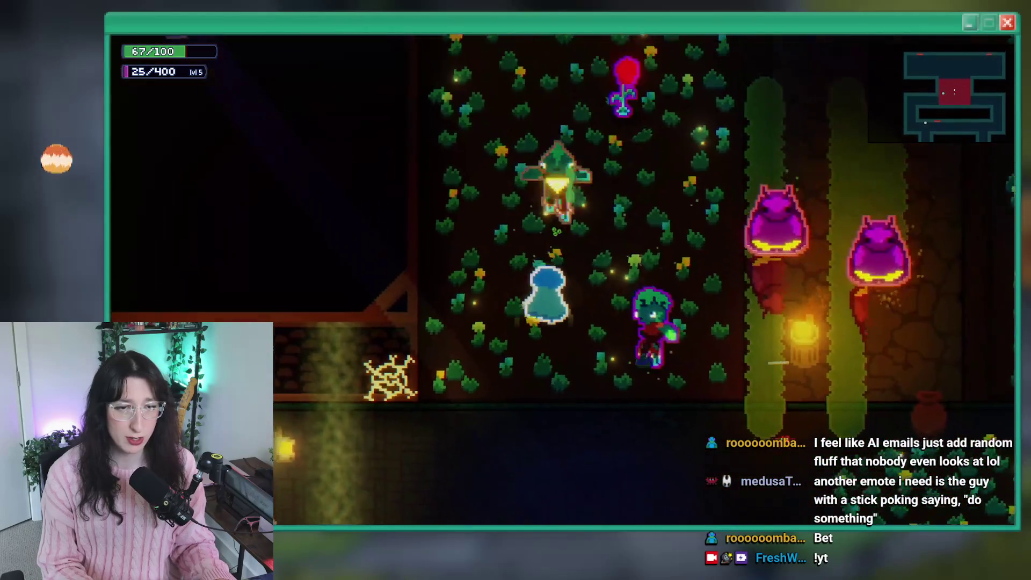
pyautogui.press('d')
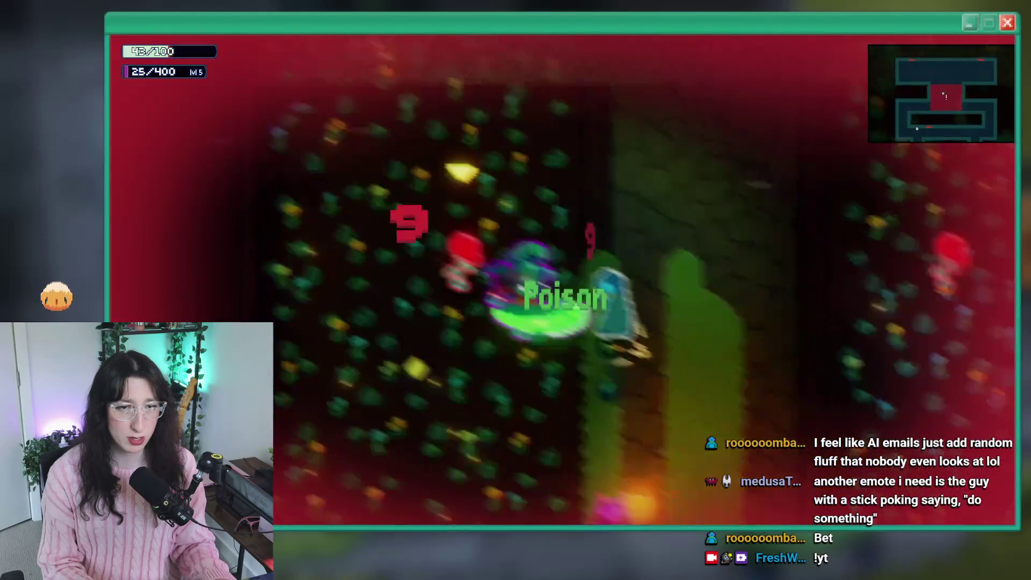
pyautogui.press('s')
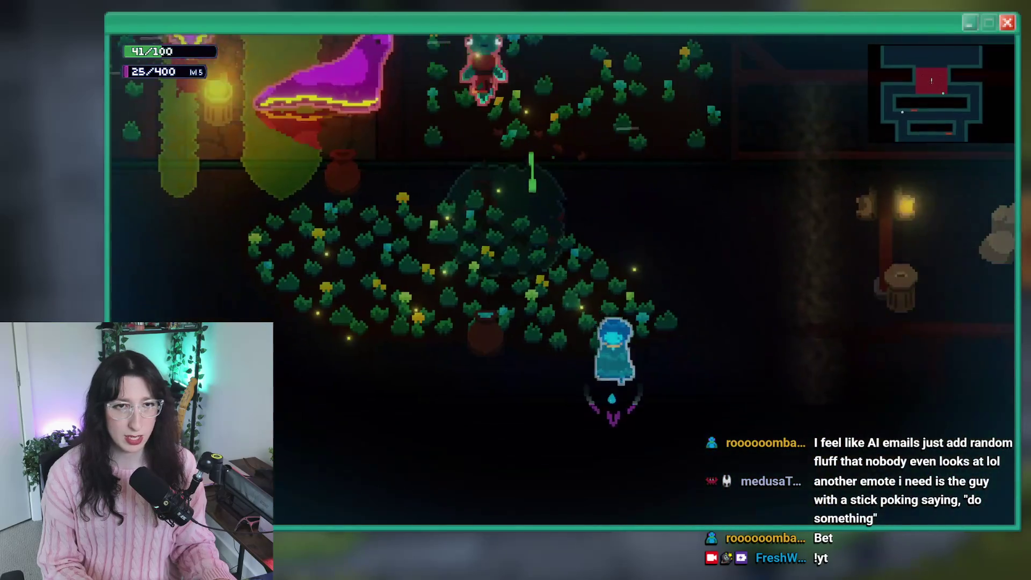
pyautogui.press('a')
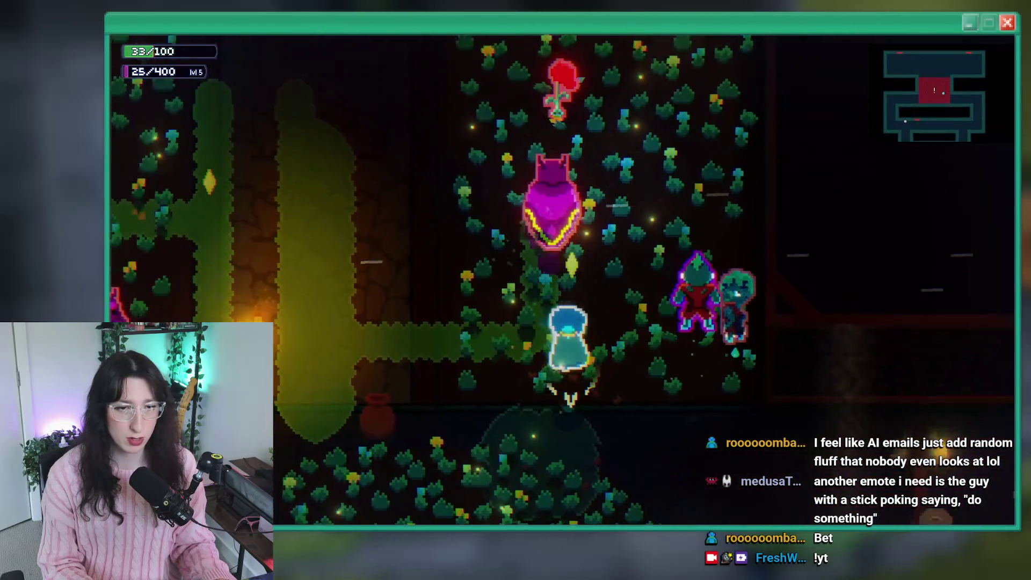
pyautogui.press('a')
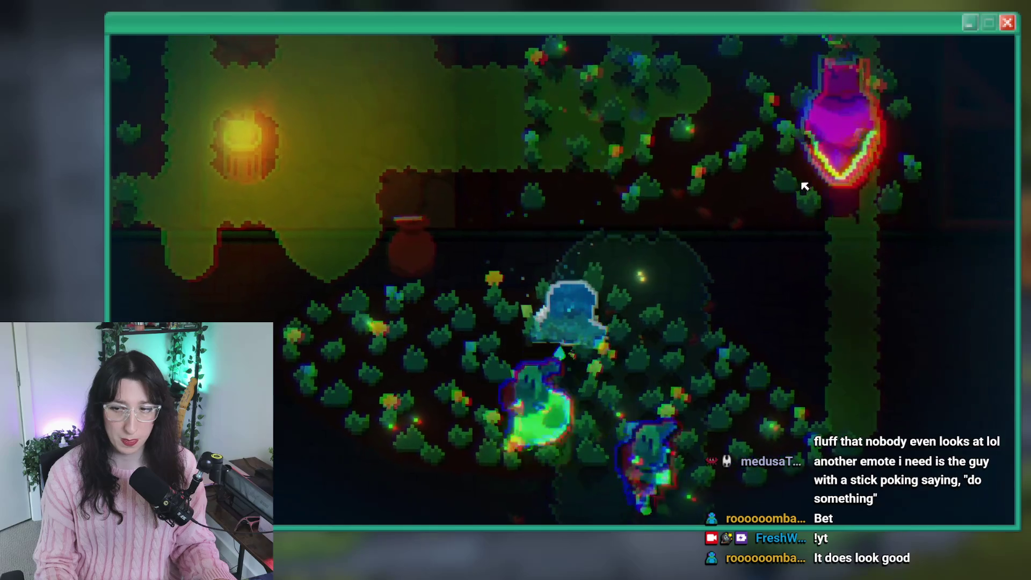
# Pause the game, quit to the title screen and move the game window right
pyautogui.press('Escape')
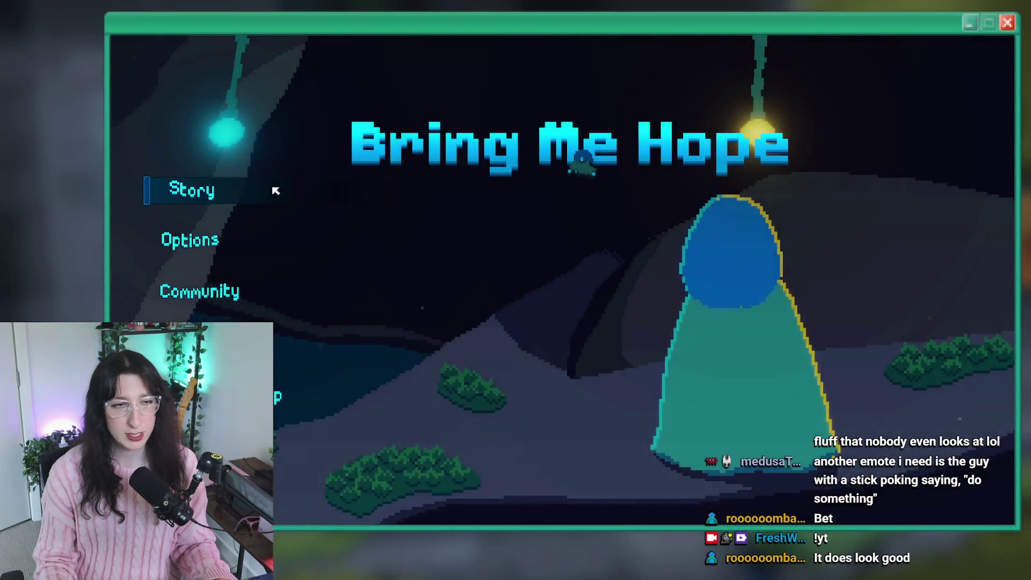
pyautogui.click(222, 171)
pyautogui.moveTo(412, 404); pyautogui.dragTo(550, 400)
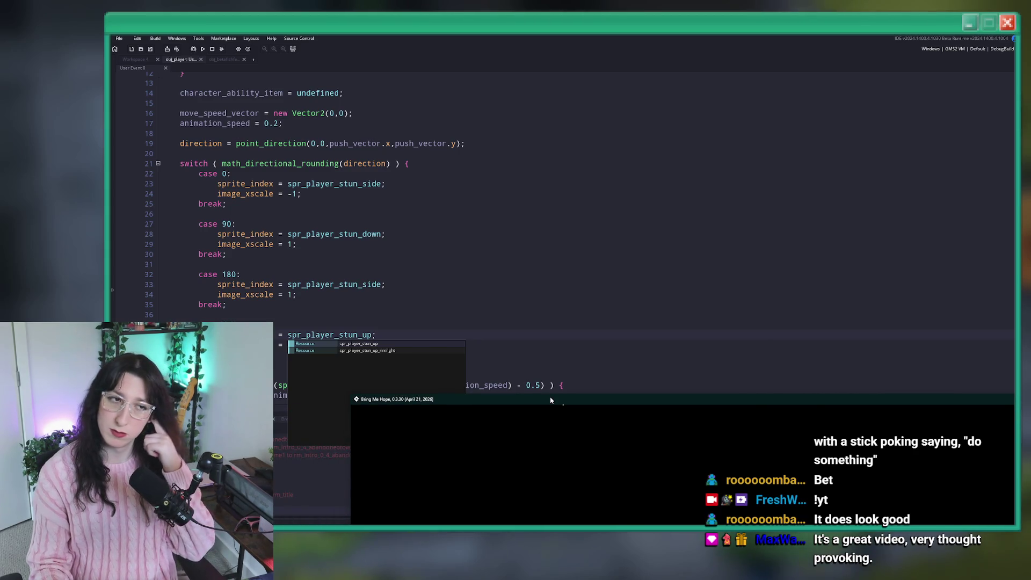
# Maximize the game window, playtest the stun animations, then close the game with Alt+F4
pyautogui.doubleClick(550, 400)
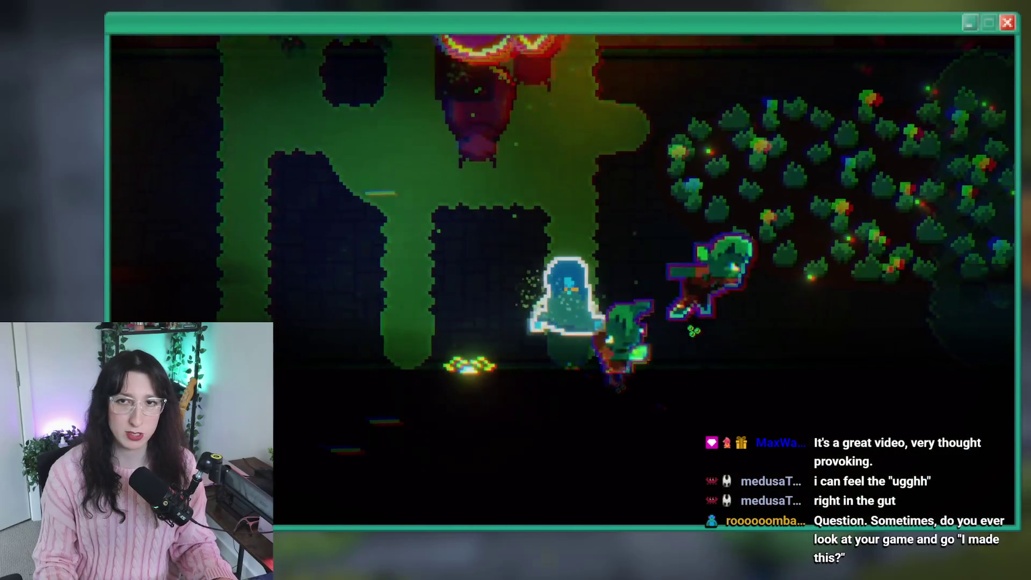
pyautogui.hotkey('alt', 'F4')
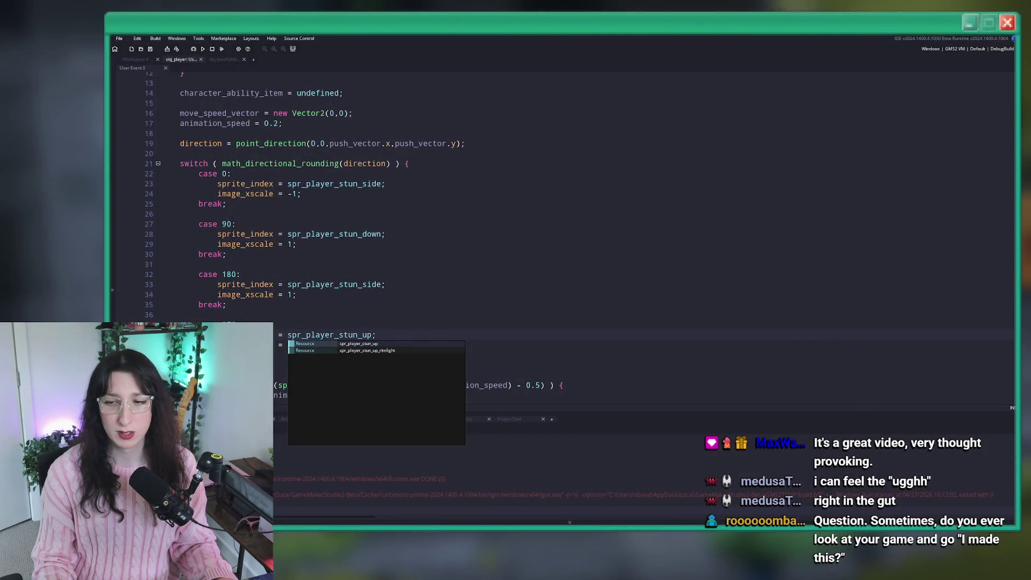
pyautogui.click(775, 203)
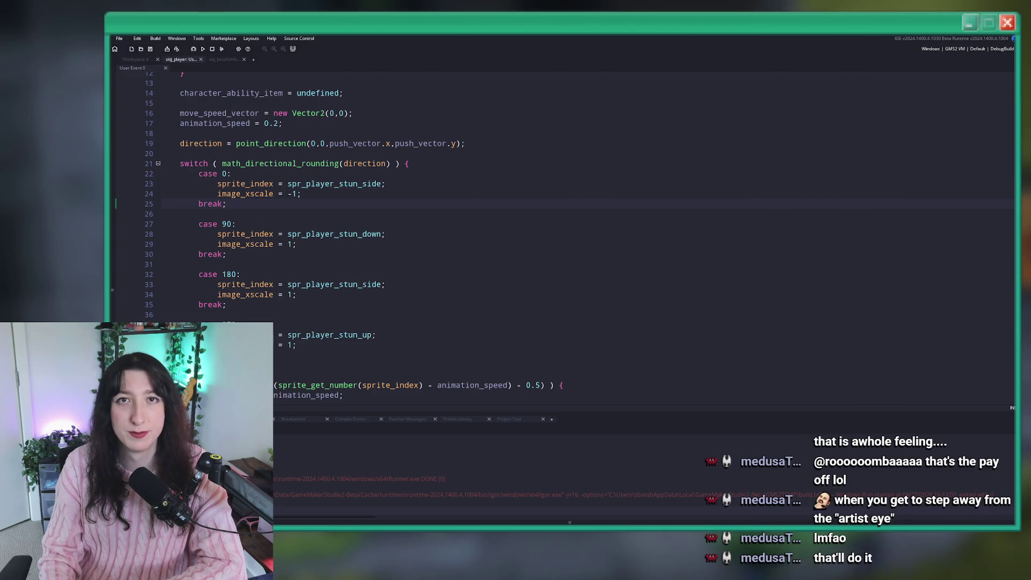
# Switch to Player.aseprite in Aseprite and play its animation
pyautogui.hotkey('alt', 'Tab')
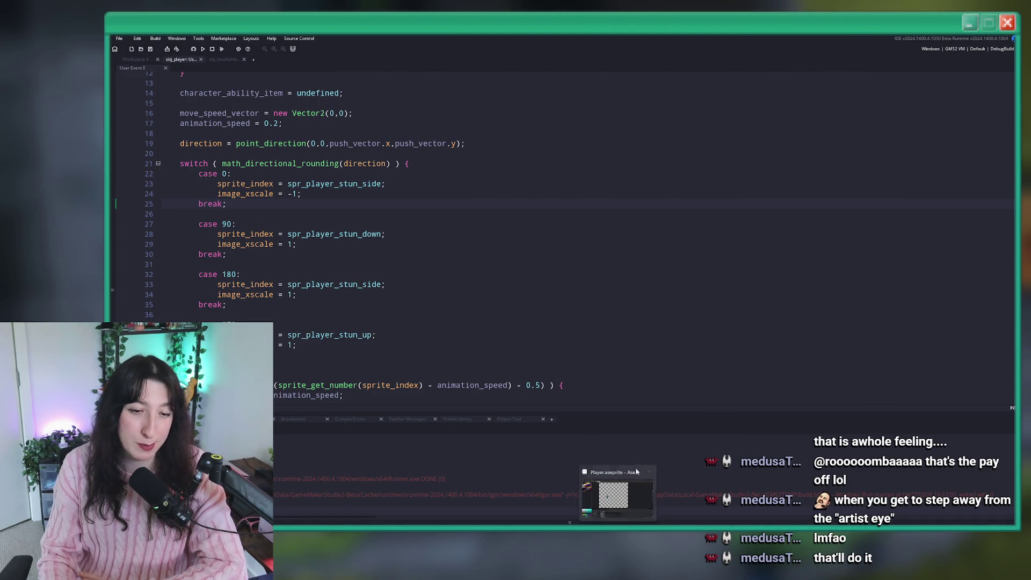
pyautogui.press('Return')
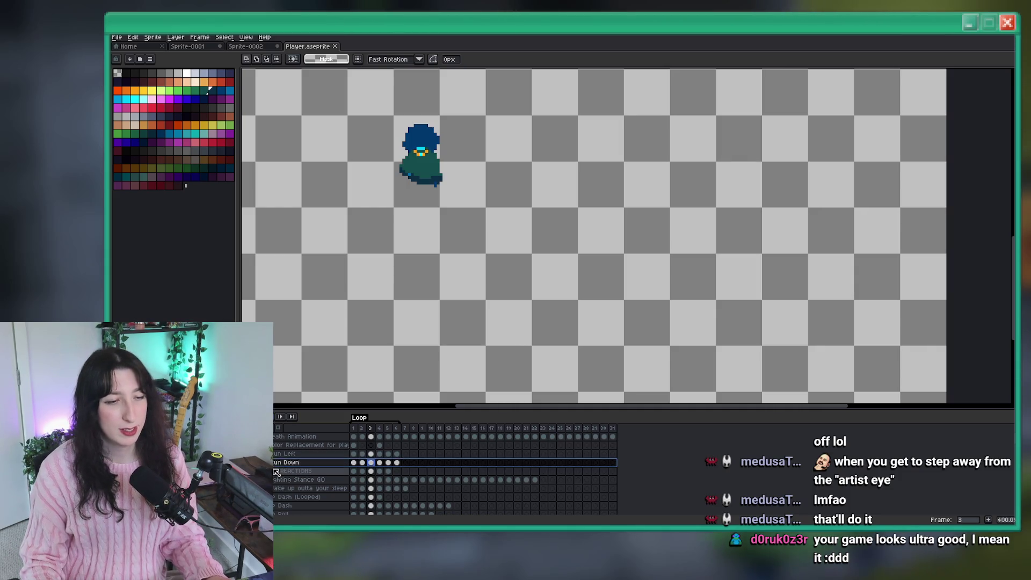
# Add a new layer above Run Down, name it 'Run Up', and select its first frame
pyautogui.click(398, 463)
pyautogui.click(316, 465)
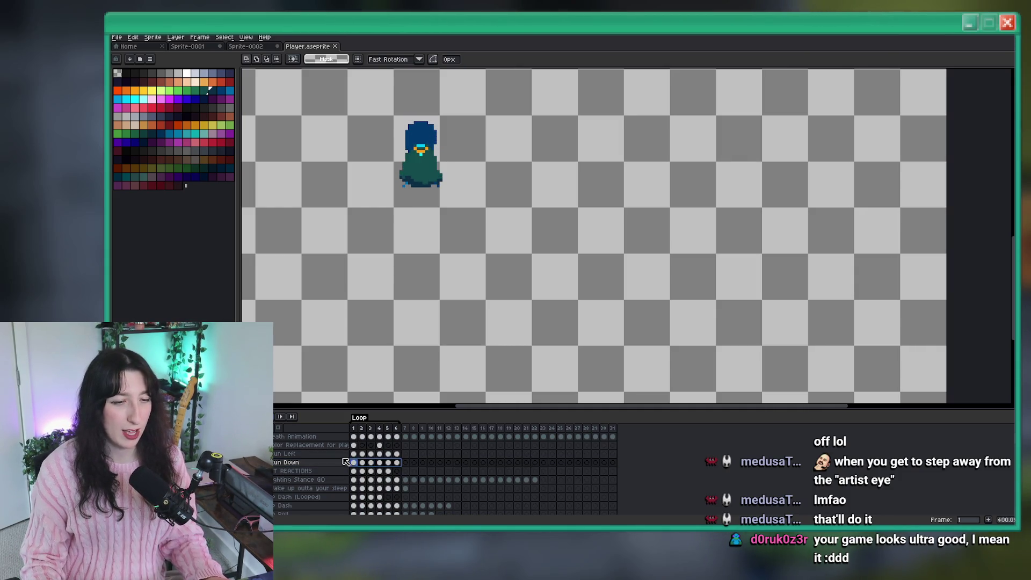
pyautogui.hotkey('shift', 'n')
pyautogui.doubleClick(317, 465)
pyautogui.write('St')
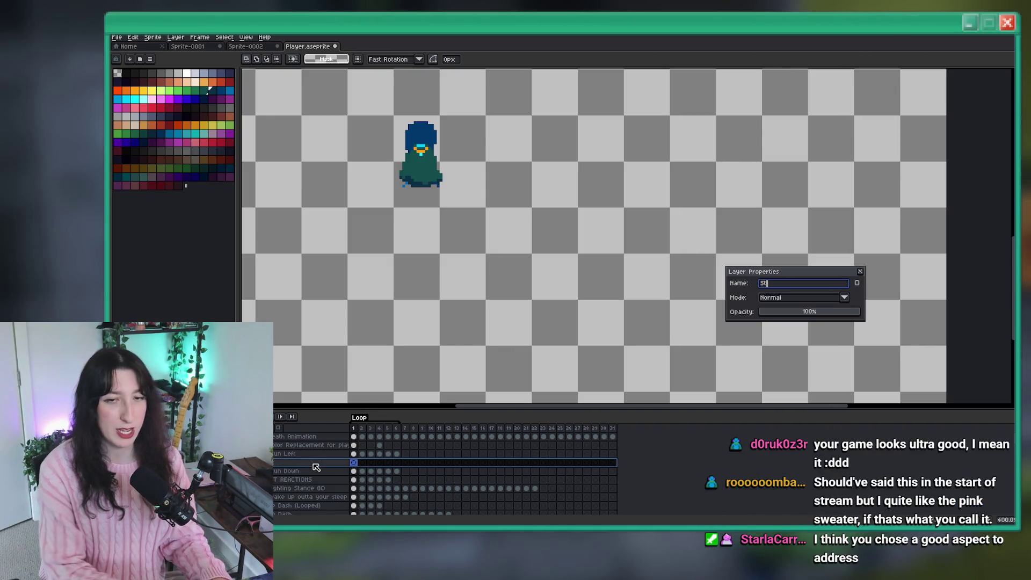
pyautogui.press('BackSpace')
pyautogui.press('BackSpace')
pyautogui.press('BackSpace')
pyautogui.write('Run Up')
pyautogui.press('Return')
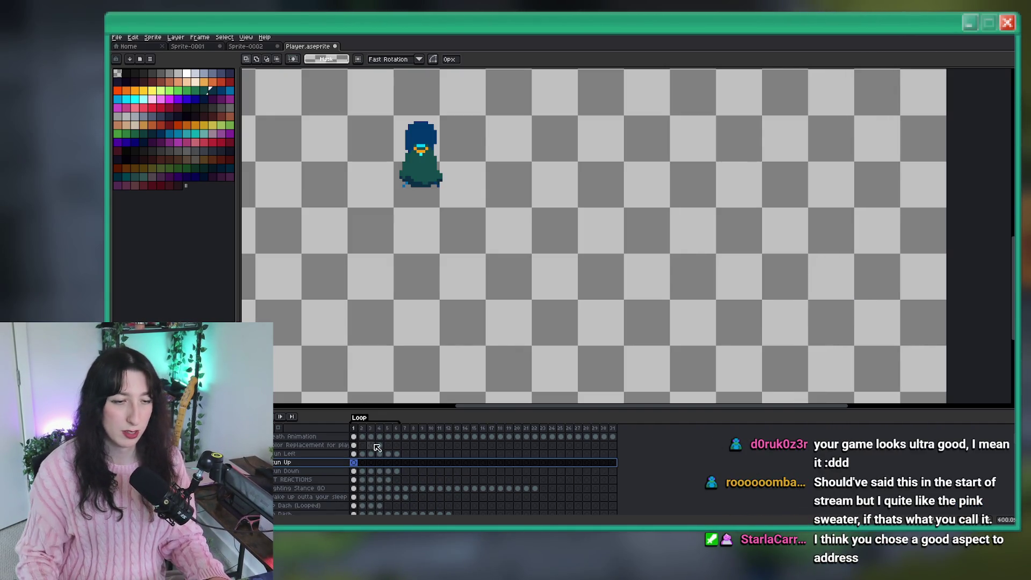
pyautogui.click(353, 462)
# Copy the six Run Down cels into the Run Up row
pyautogui.moveTo(354, 470)
pyautogui.mouseDown()
pyautogui.moveTo(397, 471)
pyautogui.moveTo(375, 462)
pyautogui.mouseUp()
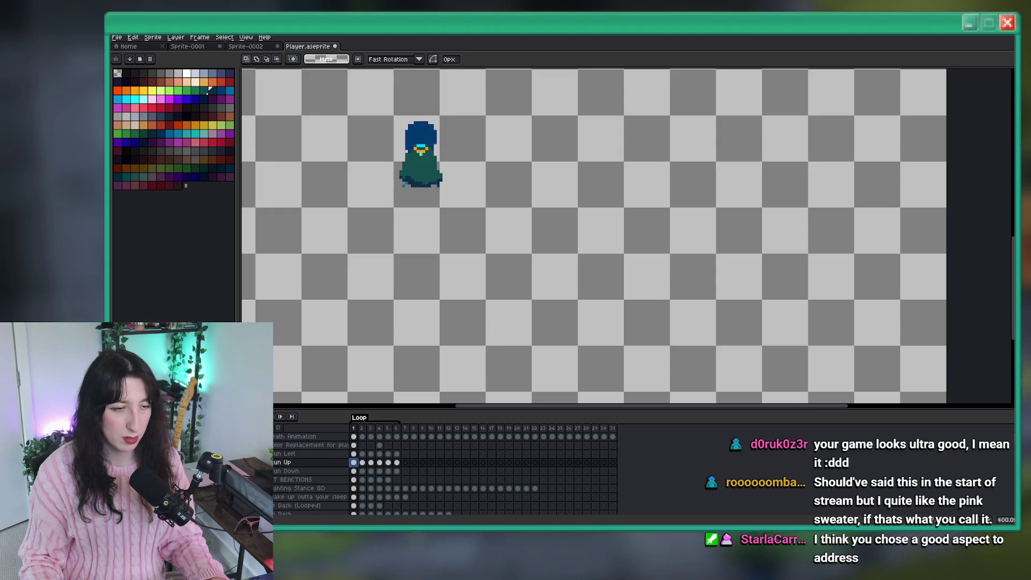
pyautogui.scroll(1, 368, 215)
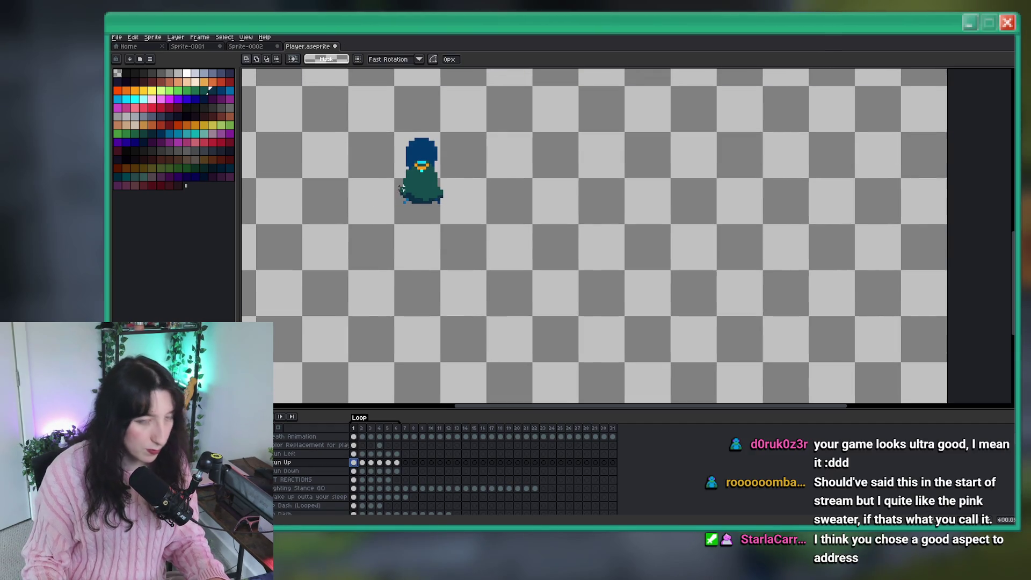
pyautogui.scroll(1, 401, 190)
pyautogui.scroll(2, 416, 159)
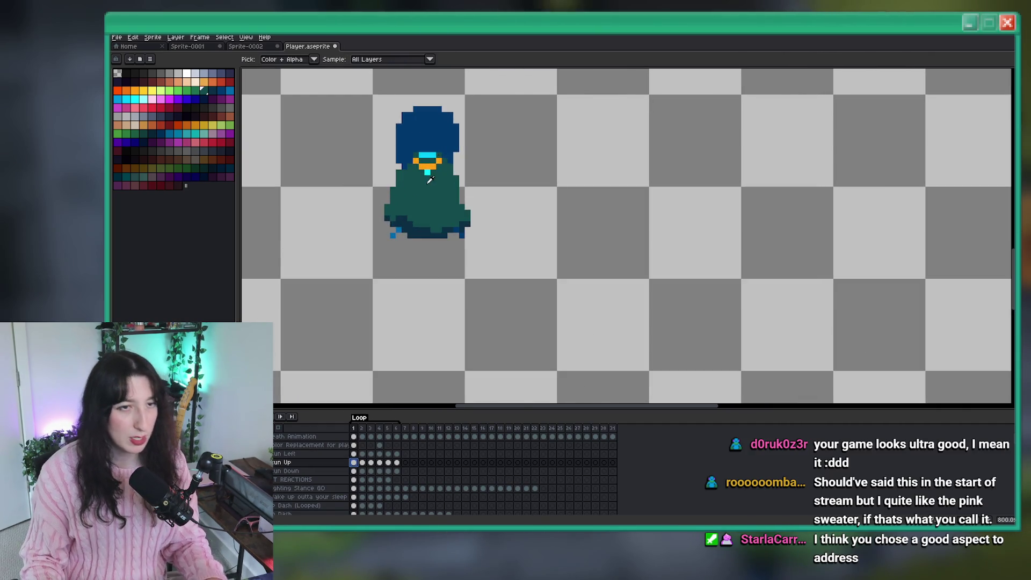
pyautogui.scroll(3, 419, 156)
# On the first Run Up frame, fill the orange pixel beside the cyan bar green
pyautogui.press('g')
pyautogui.click(449, 141)
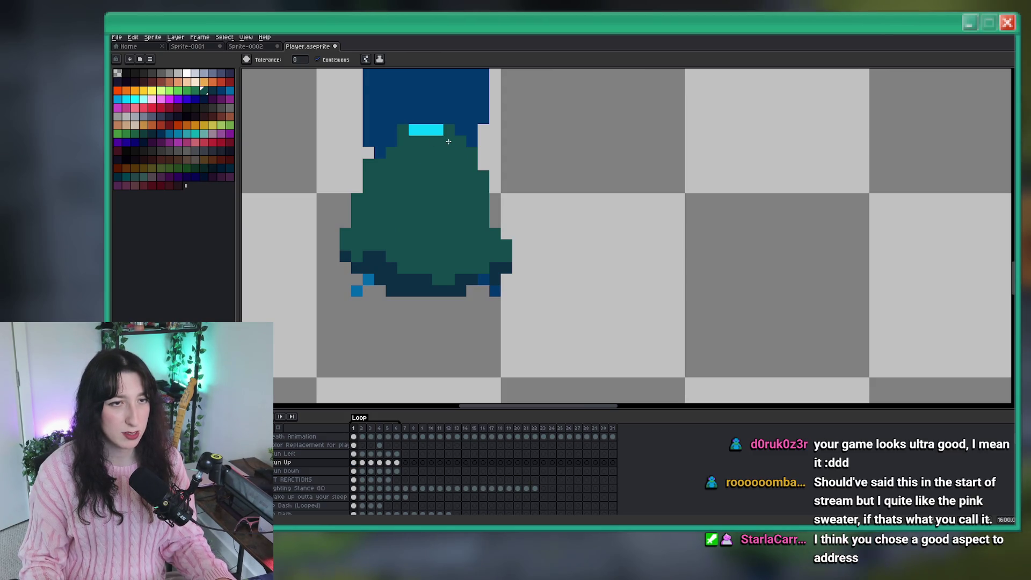
pyautogui.moveTo(449, 141); pyautogui.dragTo(445, 170)
pyautogui.press('i')
pyautogui.press('g')
pyautogui.scroll(-5, 445, 170)
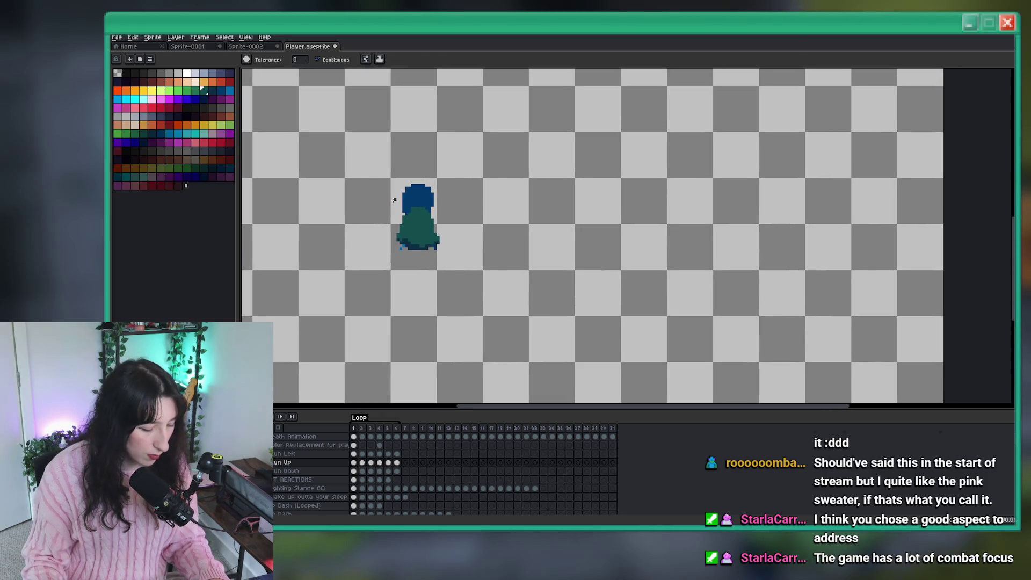
pyautogui.press('m')
pyautogui.scroll(1, 382, 210)
pyautogui.scroll(1, 415, 213)
pyautogui.scroll(-1, 415, 213)
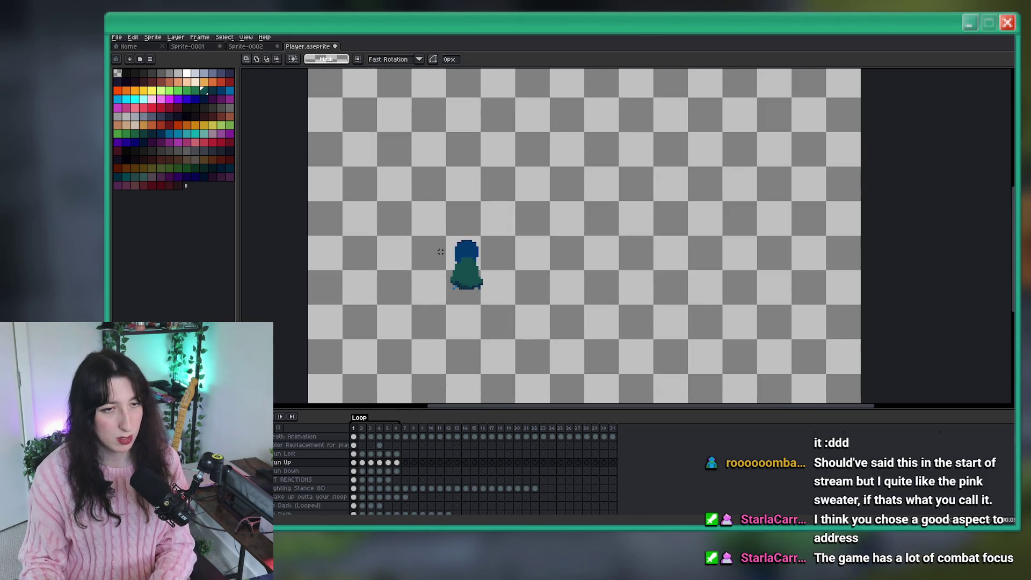
# On the next frame, fill the cyan face and orange under-eye pixels teal, then save
pyautogui.press('Right')
pyautogui.scroll(3, 473, 267)
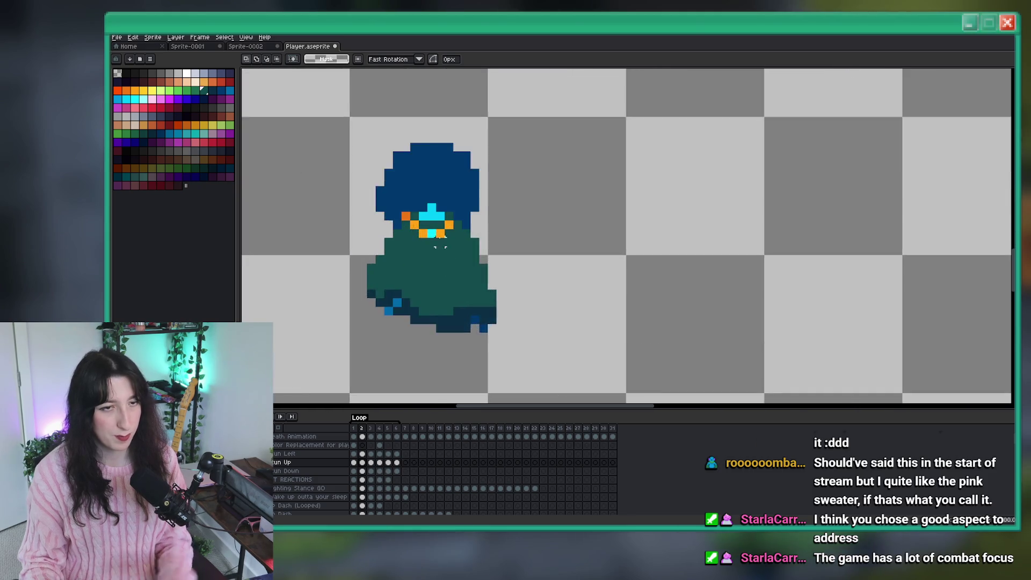
pyautogui.press('g')
pyautogui.click(424, 186)
pyautogui.click(372, 195)
pyautogui.click(389, 211)
pyautogui.click(424, 230)
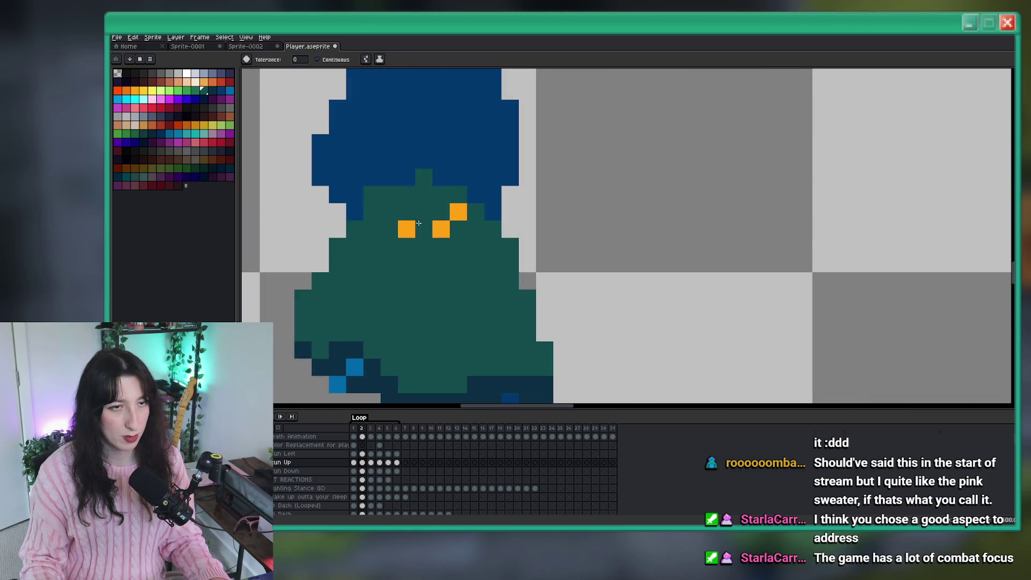
pyautogui.click(406, 230)
pyautogui.click(440, 228)
pyautogui.scroll(-2, 453, 231)
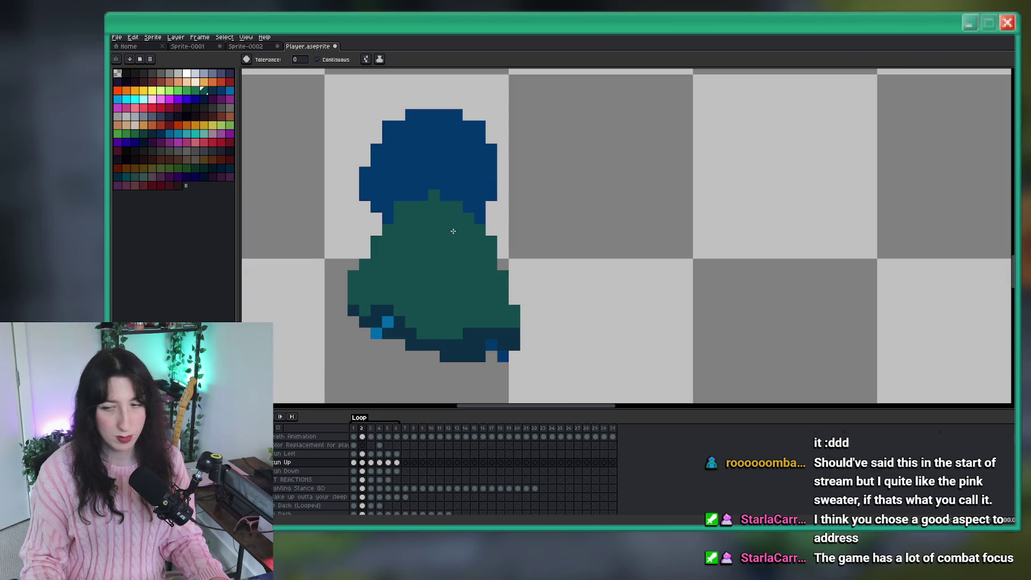
pyautogui.hotkey('ctrl', 's')
pyautogui.scroll(1, 456, 234)
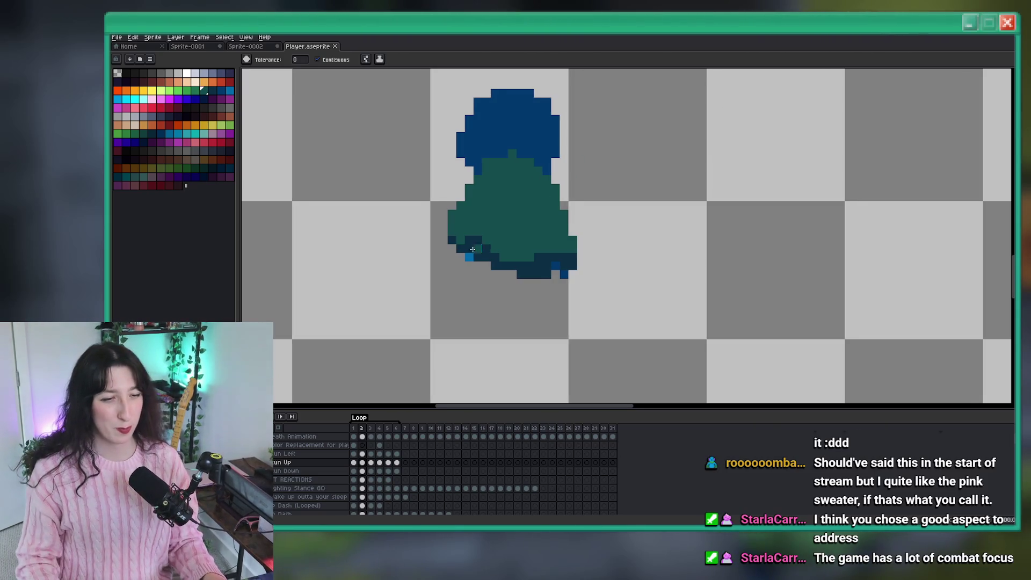
# On the following frame, paint the cyan eye and orange eye pixels over in dark teal
pyautogui.scroll(-4, 518, 212)
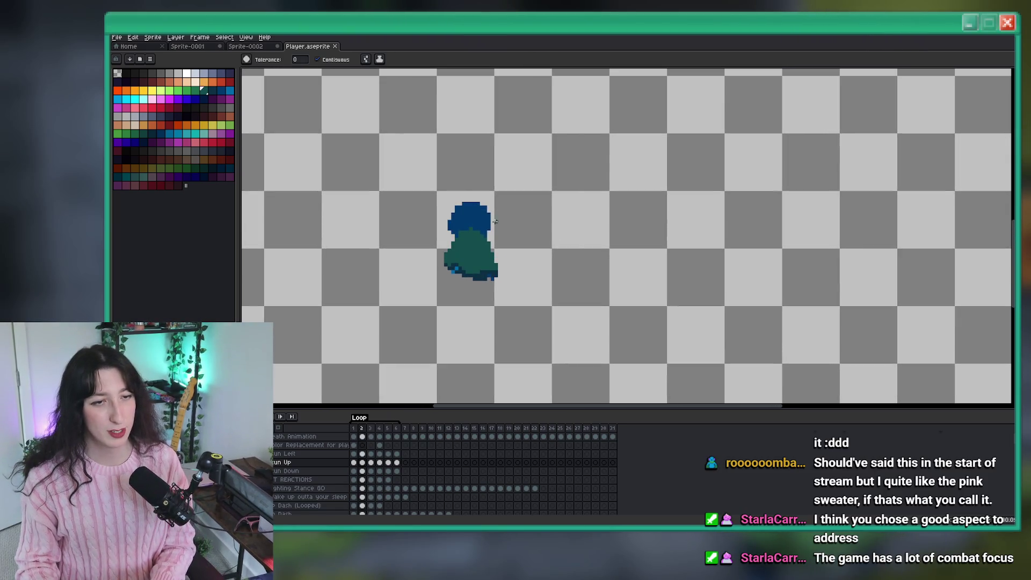
pyautogui.scroll(-1, 470, 229)
pyautogui.scroll(4, 470, 228)
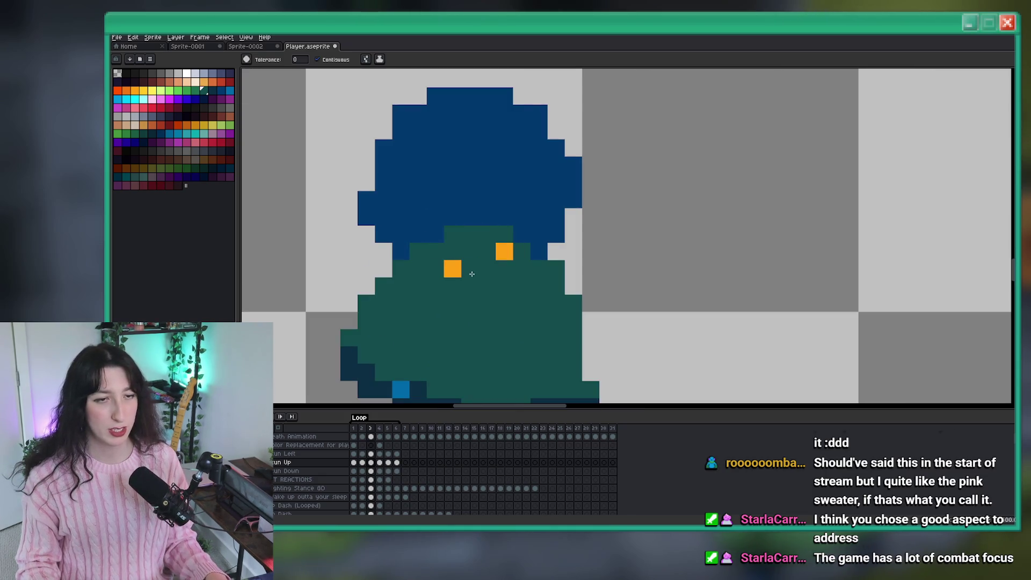
pyautogui.press('Right')
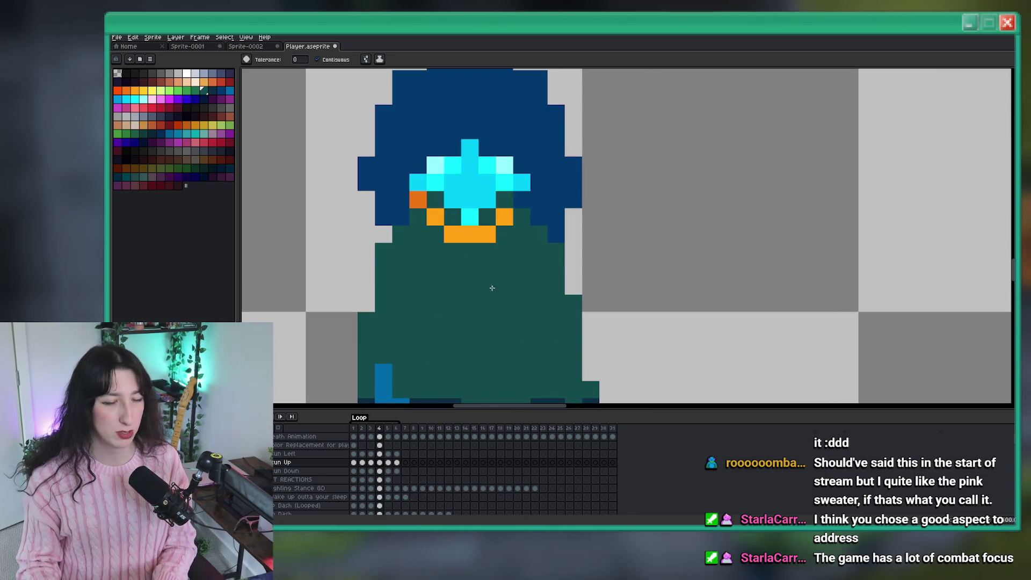
pyautogui.click(432, 171)
pyautogui.click(453, 165)
pyautogui.click(472, 185)
pyautogui.click(504, 164)
pyautogui.click(521, 182)
pyautogui.click(504, 216)
pyautogui.click(470, 217)
pyautogui.press('b')
pyautogui.press('g')
pyautogui.scroll(-4, 481, 199)
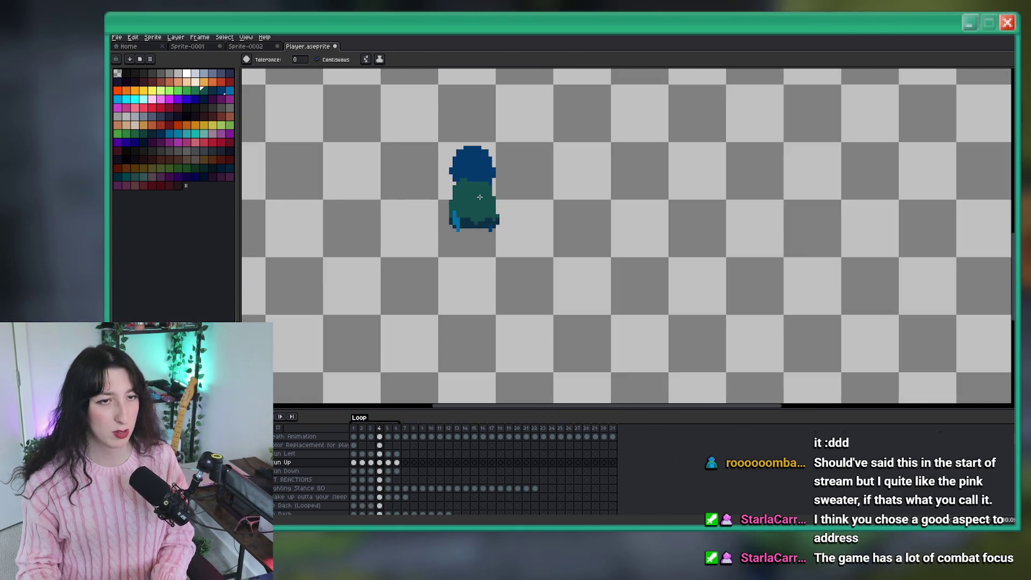
# On frame 5, fill the cyan eye pixels dark blue
pyautogui.press('Right')
pyautogui.scroll(4, 482, 200)
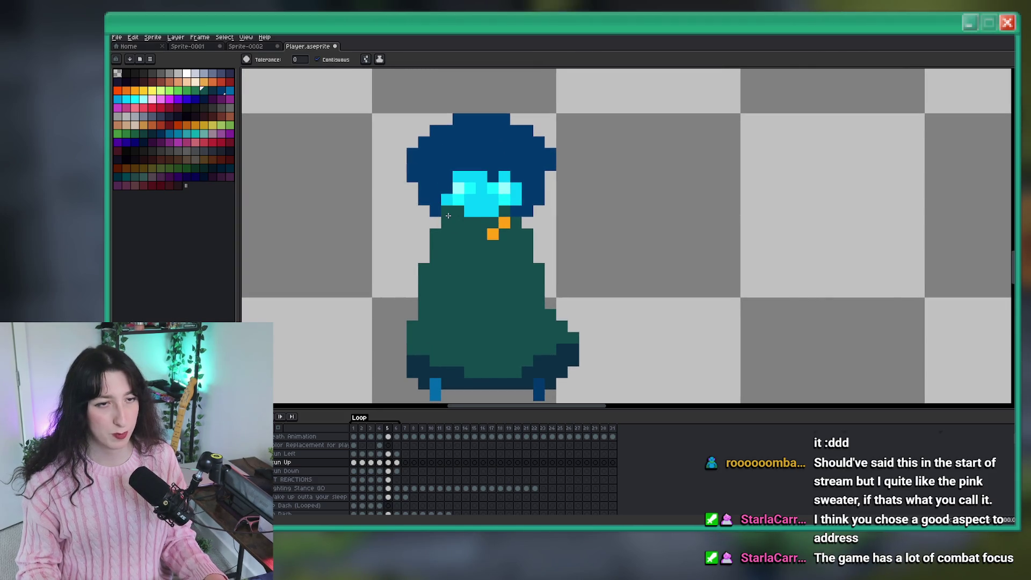
pyautogui.press('g')
pyautogui.click(476, 195)
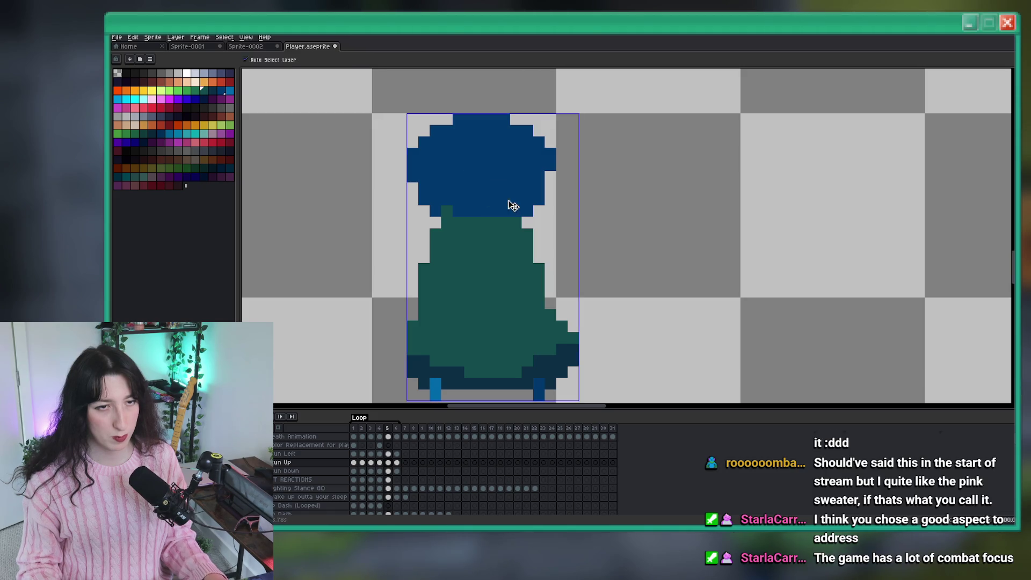
pyautogui.scroll(-1, 507, 204)
# On frame 6, paint the eye and neck pixels dark blue and the orange scarf teal
pyautogui.press('Right')
pyautogui.scroll(1, 506, 204)
pyautogui.press('g')
pyautogui.click(475, 183)
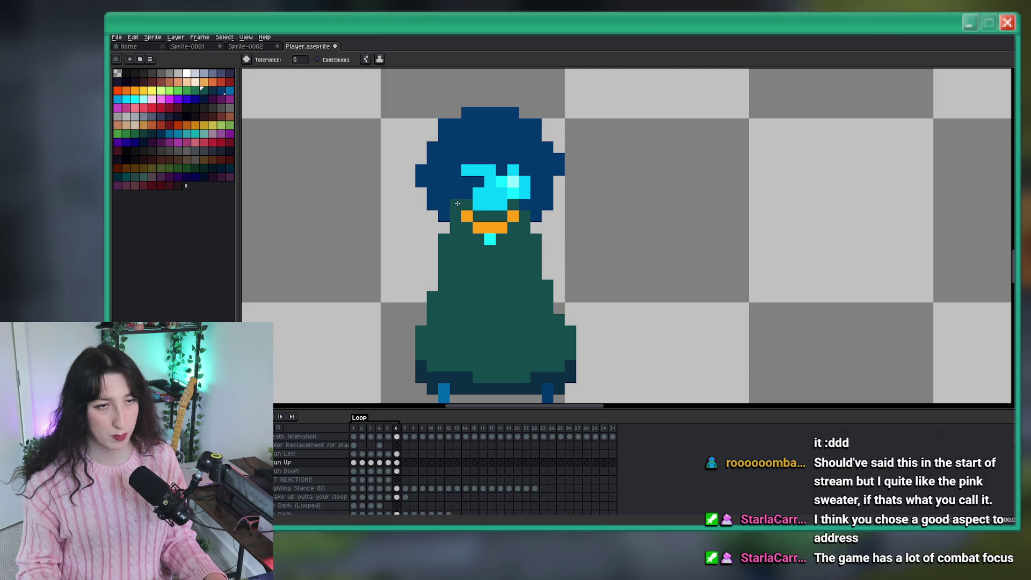
pyautogui.click(495, 228)
pyautogui.press('b')
pyautogui.moveTo(518, 216); pyautogui.dragTo(463, 203)
pyautogui.press('g')
pyautogui.click(511, 185)
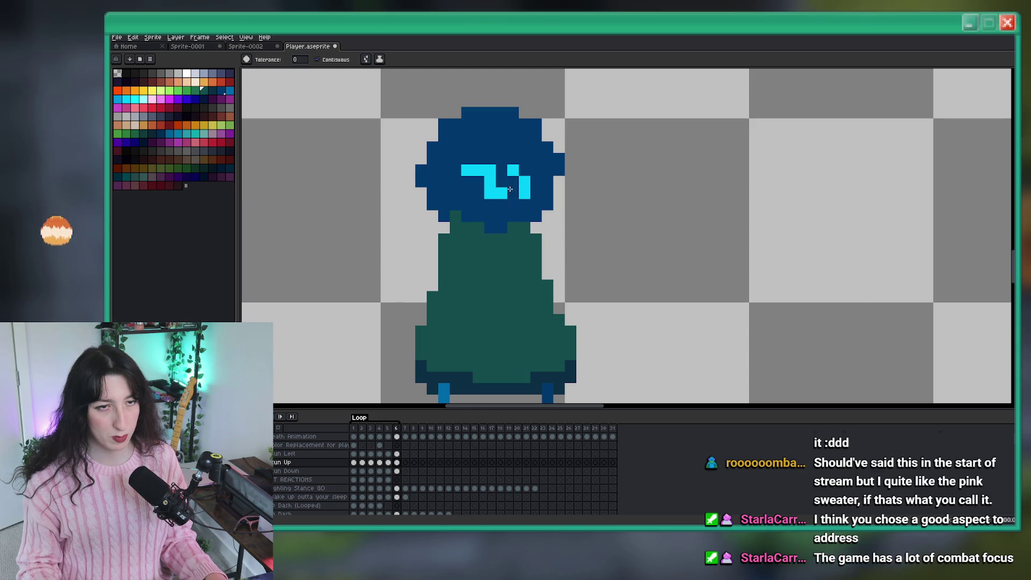
pyautogui.click(483, 177)
pyautogui.click(514, 170)
pyautogui.scroll(-3, 514, 172)
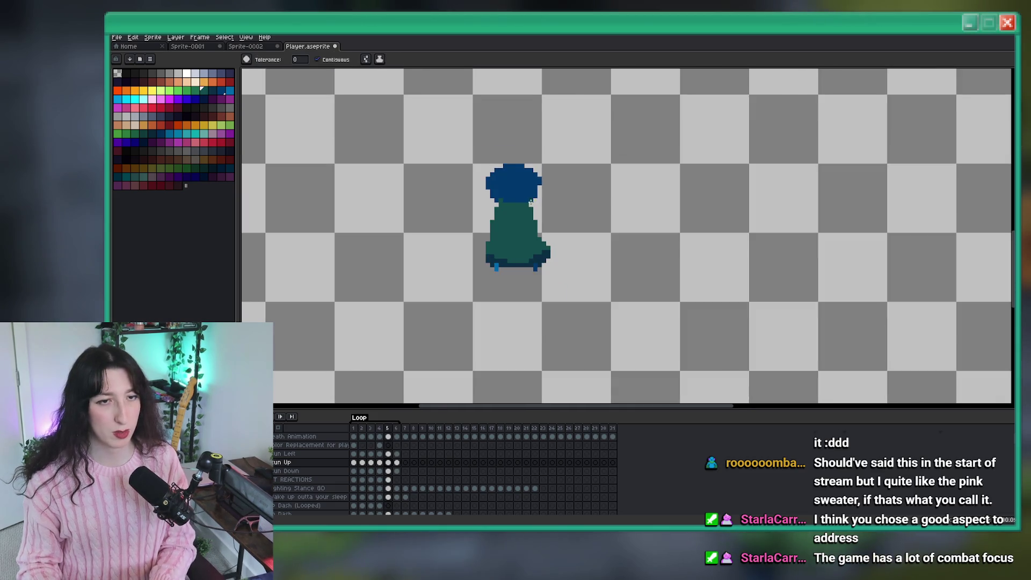
pyautogui.scroll(2, 511, 203)
pyautogui.press(',')
pyautogui.click(513, 206)
pyautogui.press('b')
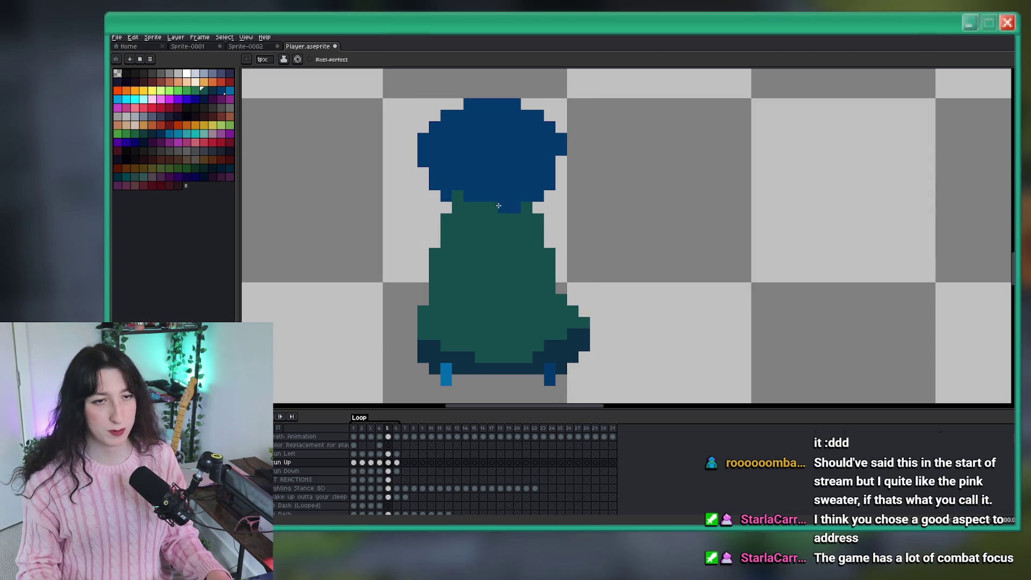
pyautogui.scroll(-1, 496, 217)
pyautogui.press(',')
pyautogui.scroll(-1, 535, 243)
pyautogui.press('.')
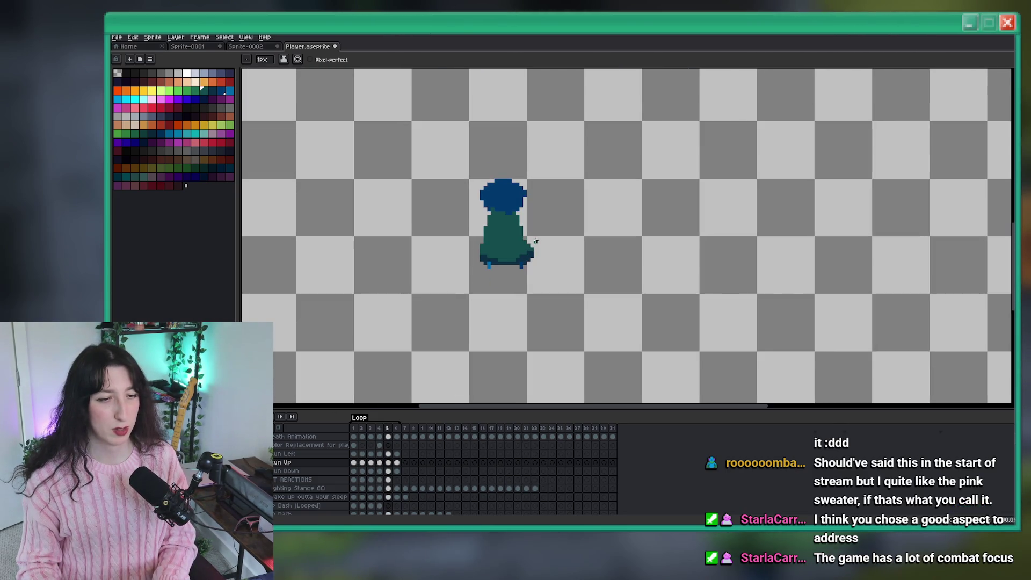
pyautogui.press(',')
pyautogui.press(',')
pyautogui.press(',')
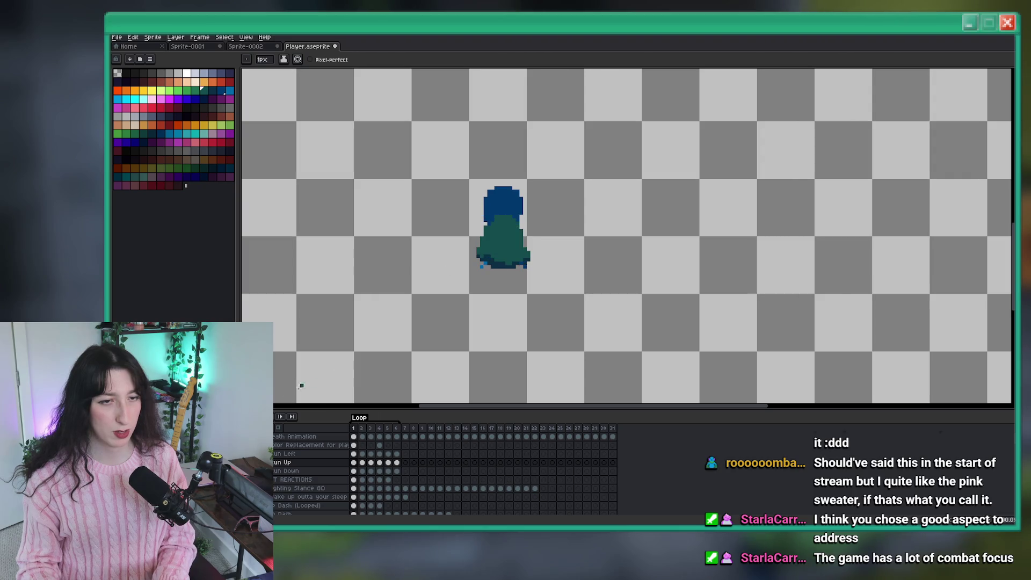
pyautogui.press('.')
pyautogui.press('.')
pyautogui.press('.')
pyautogui.scroll(-2, 315, 368)
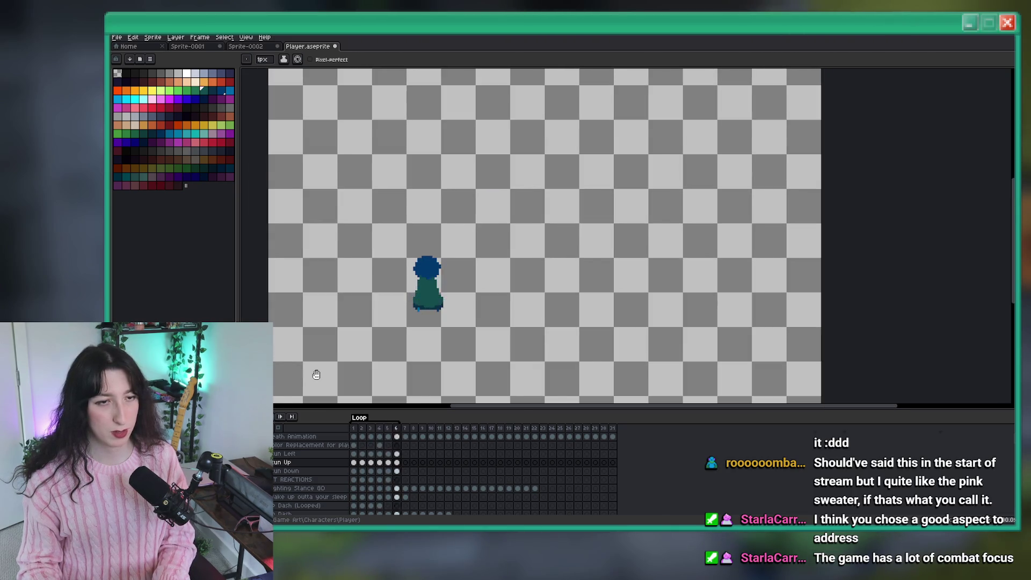
pyautogui.scroll(-1, 319, 374)
pyautogui.moveTo(318, 374)
pyautogui.mouseDown()
pyautogui.moveTo(340, 352)
pyautogui.moveTo(355, 365)
pyautogui.mouseUp()
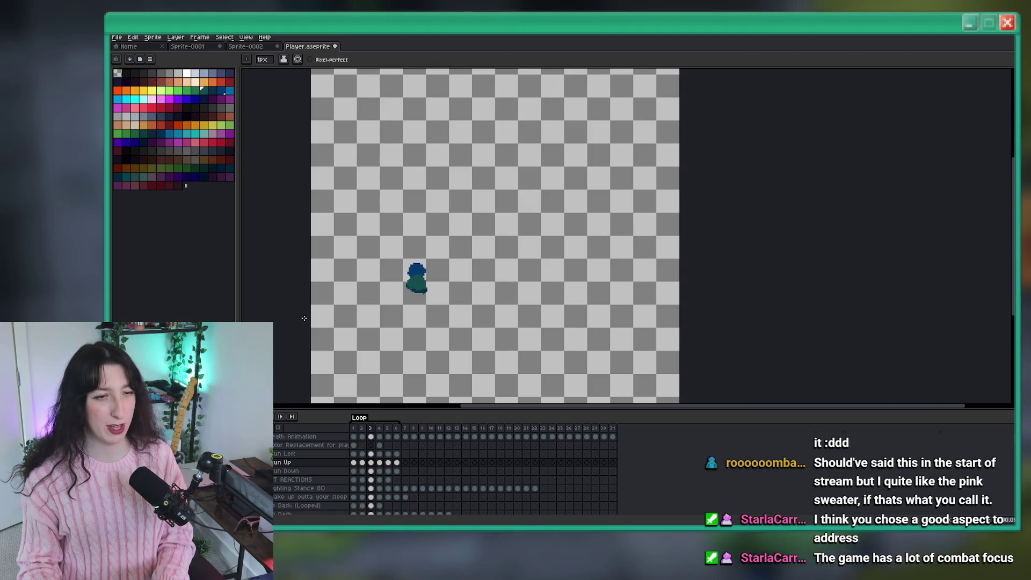
pyautogui.scroll(1, 321, 314)
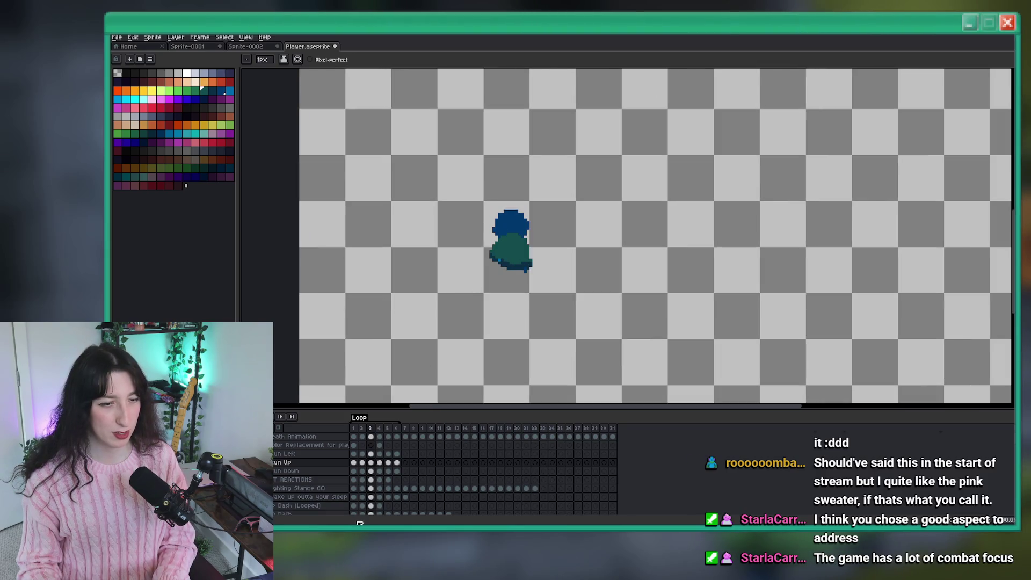
pyautogui.moveTo(396, 466); pyautogui.dragTo(370, 463)
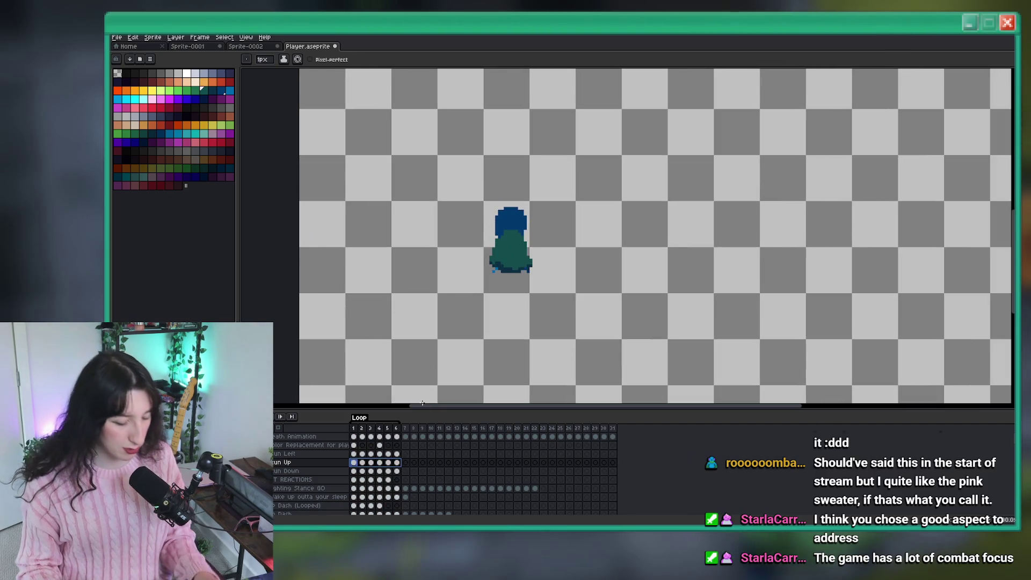
pyautogui.press('m')
pyautogui.scroll(2, 522, 306)
pyautogui.moveTo(541, 251); pyautogui.dragTo(456, 113)
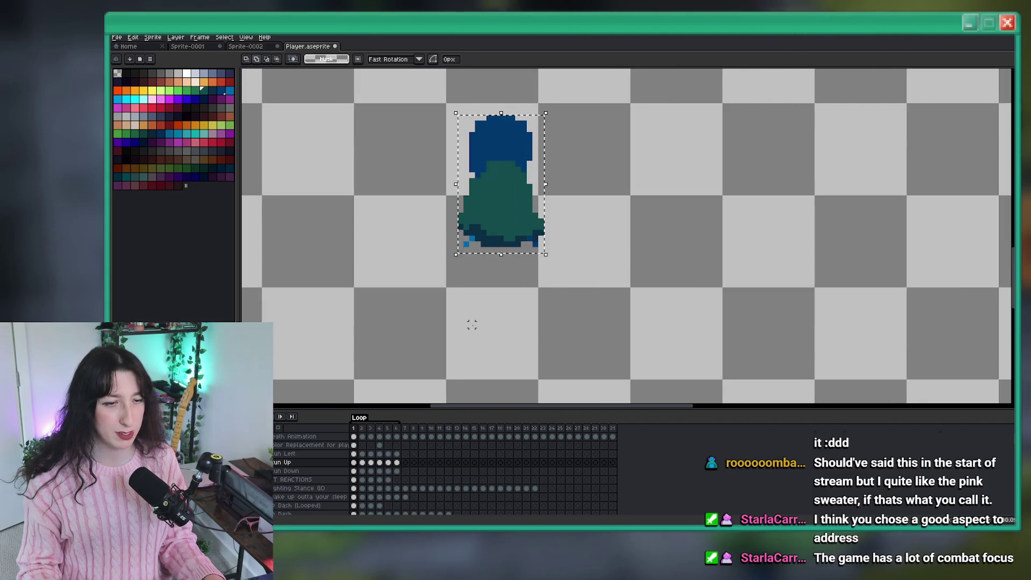
pyautogui.moveTo(397, 463); pyautogui.dragTo(353, 462)
pyautogui.click(512, 189)
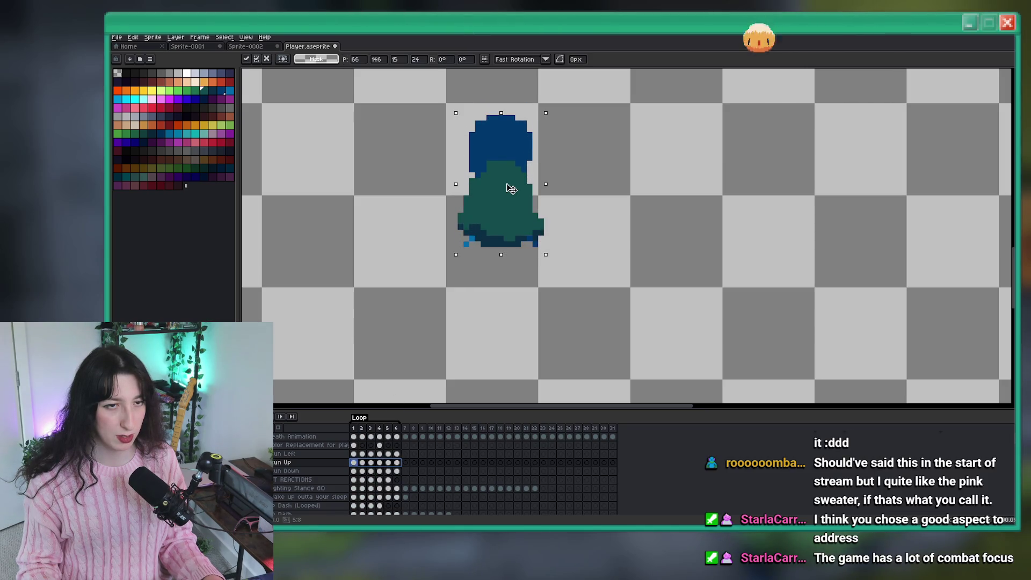
pyautogui.click(363, 463)
pyautogui.click(363, 463)
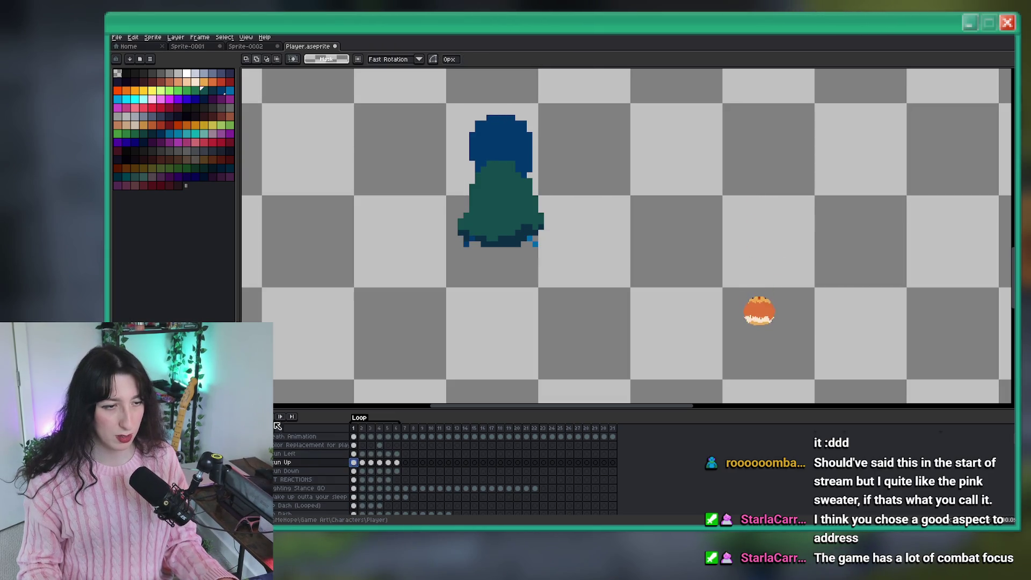
pyautogui.scroll(-4, 337, 351)
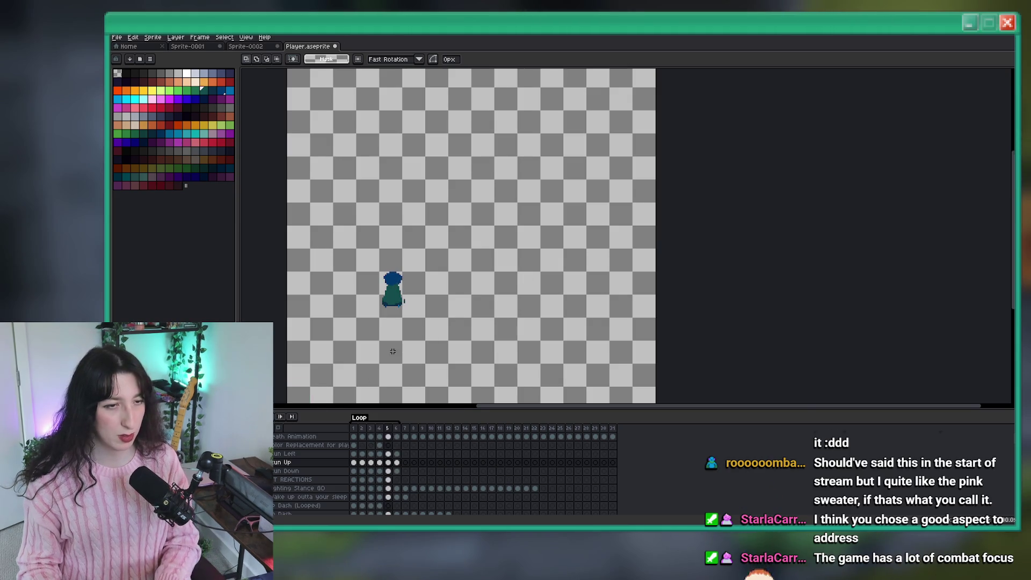
pyautogui.scroll(3, 446, 231)
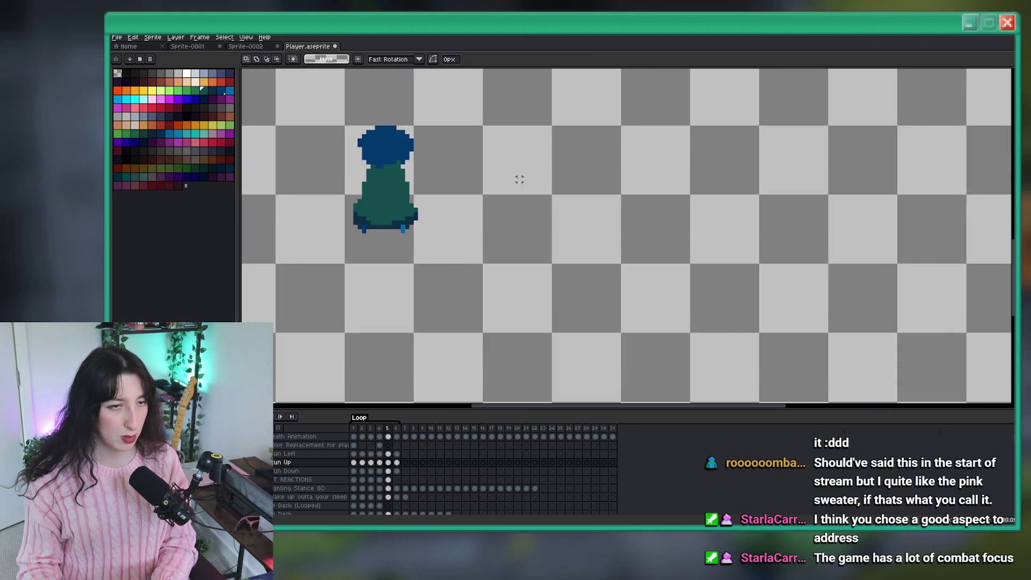
pyautogui.scroll(-2, 518, 178)
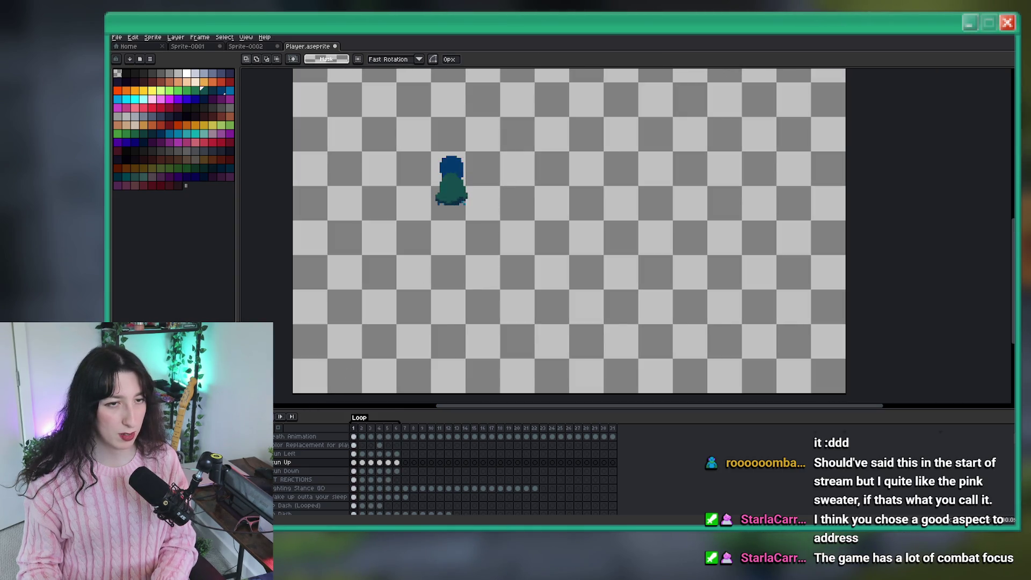
pyautogui.scroll(-2, 440, 266)
pyautogui.scroll(1, 440, 266)
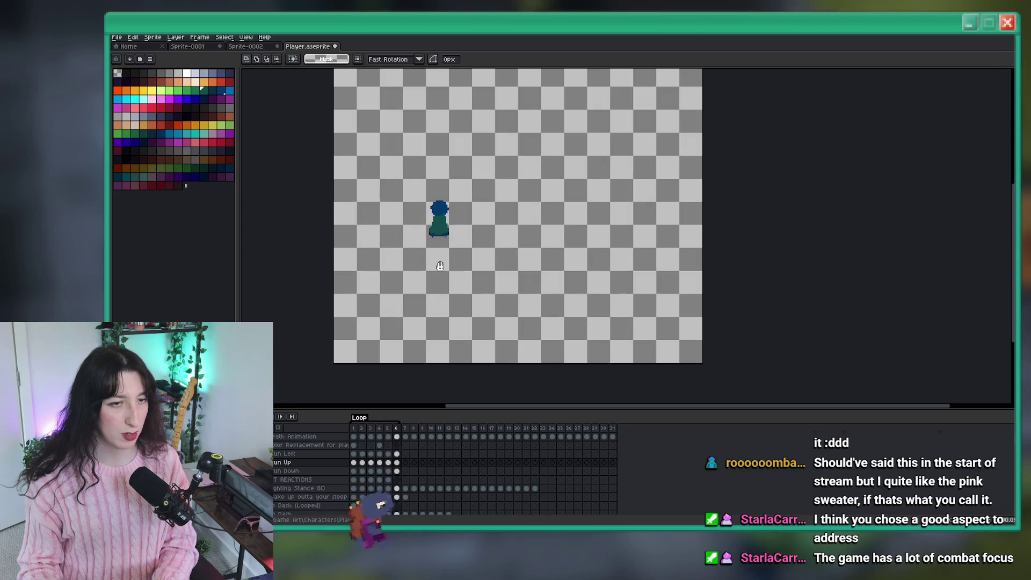
pyautogui.scroll(1, 428, 205)
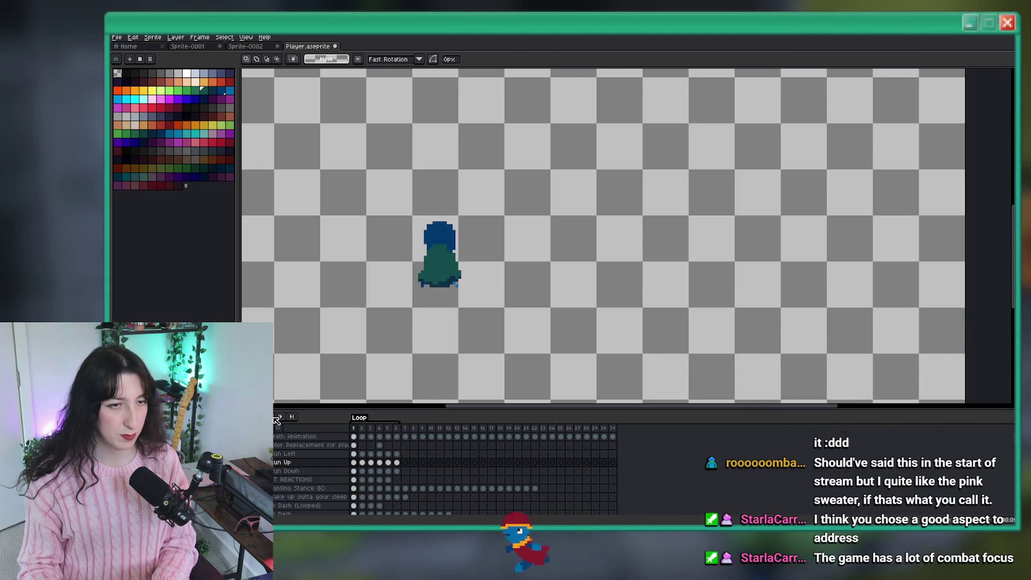
pyautogui.scroll(1, 408, 236)
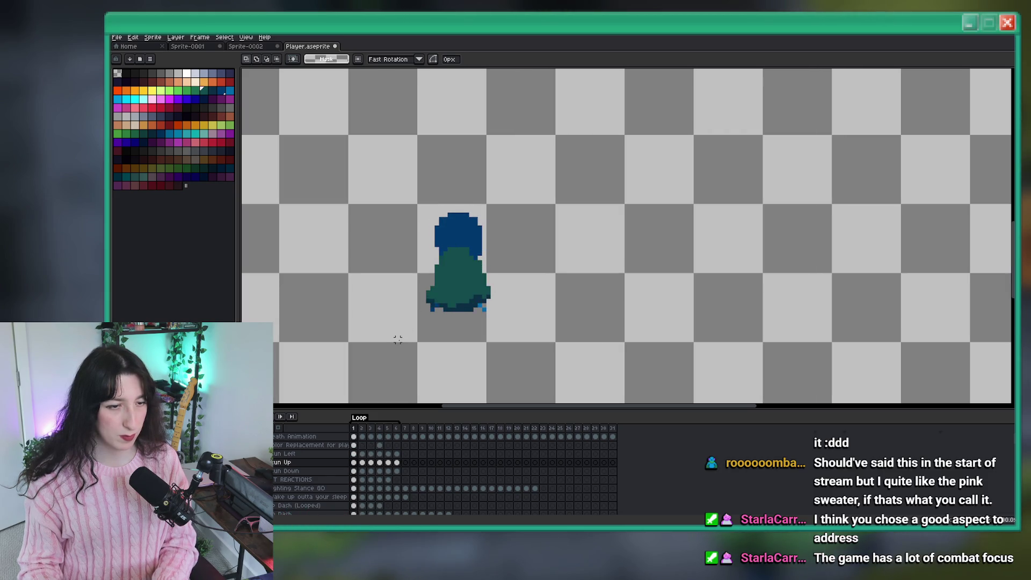
# With the Pencil, paint frame 4's blue notch green and extend the green bump two pixels left
pyautogui.scroll(4, 438, 270)
pyautogui.press('b')
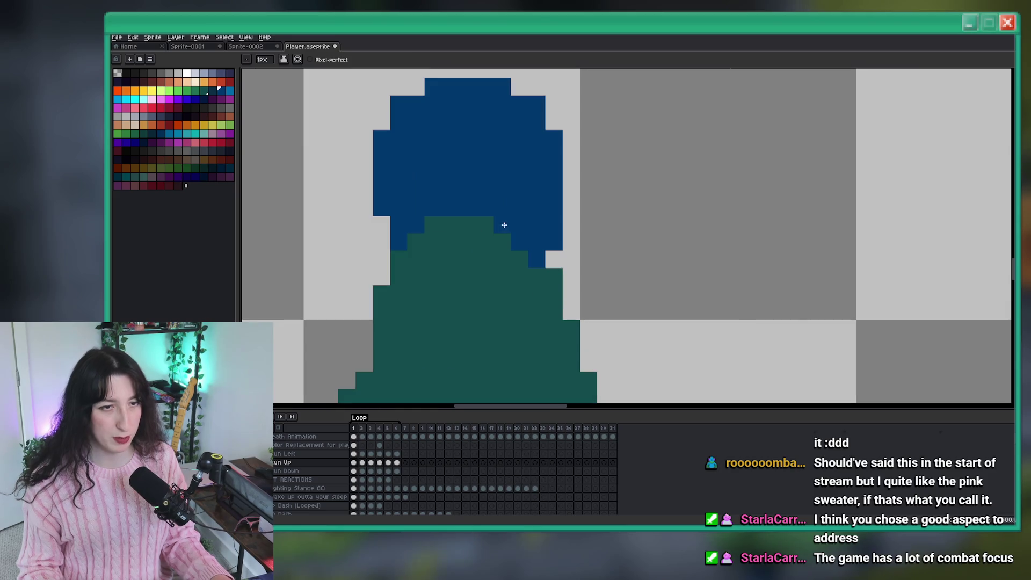
pyautogui.scroll(-2, 504, 236)
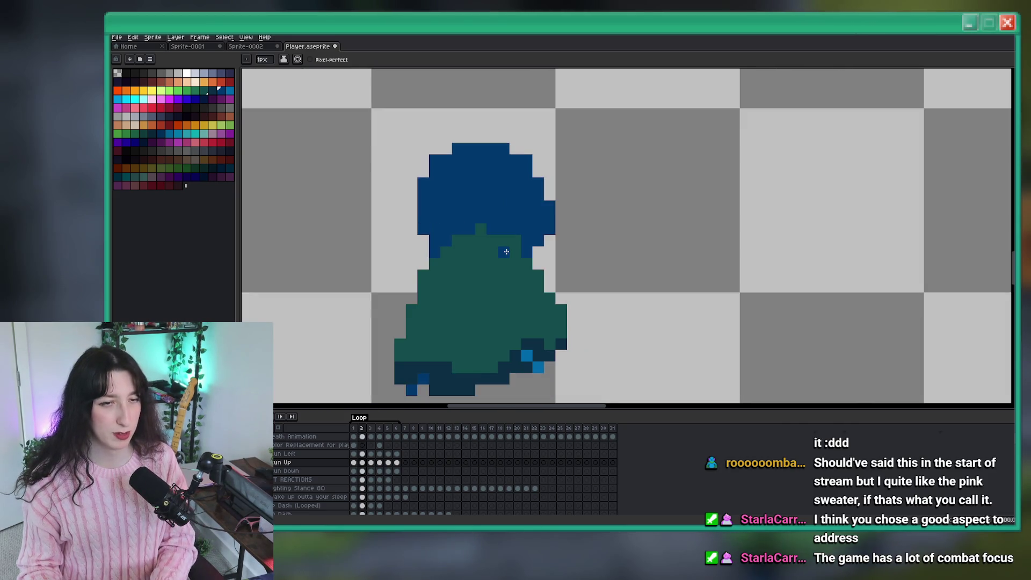
pyautogui.scroll(3, 406, 247)
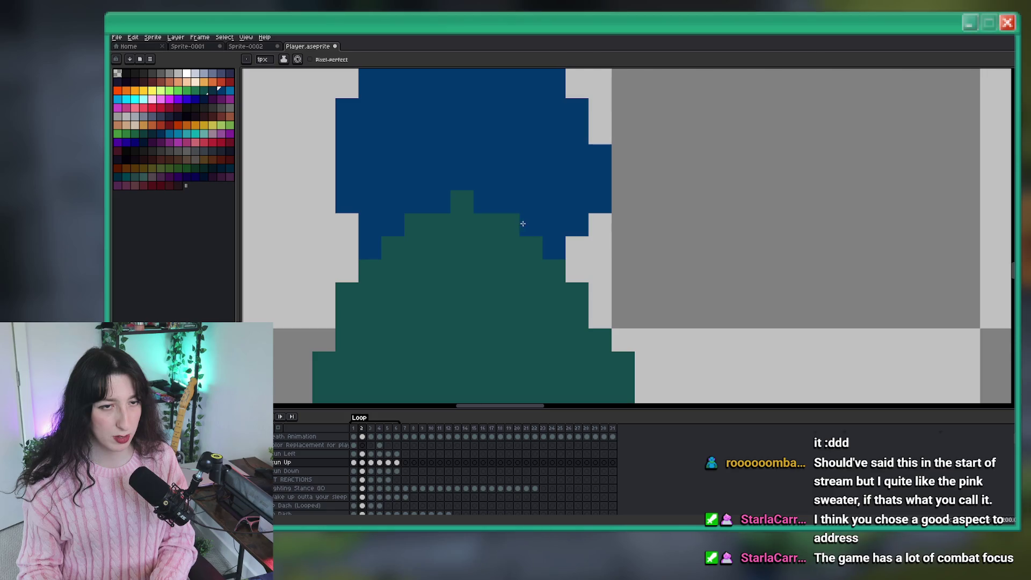
pyautogui.scroll(-2, 514, 223)
pyautogui.scroll(2, 460, 214)
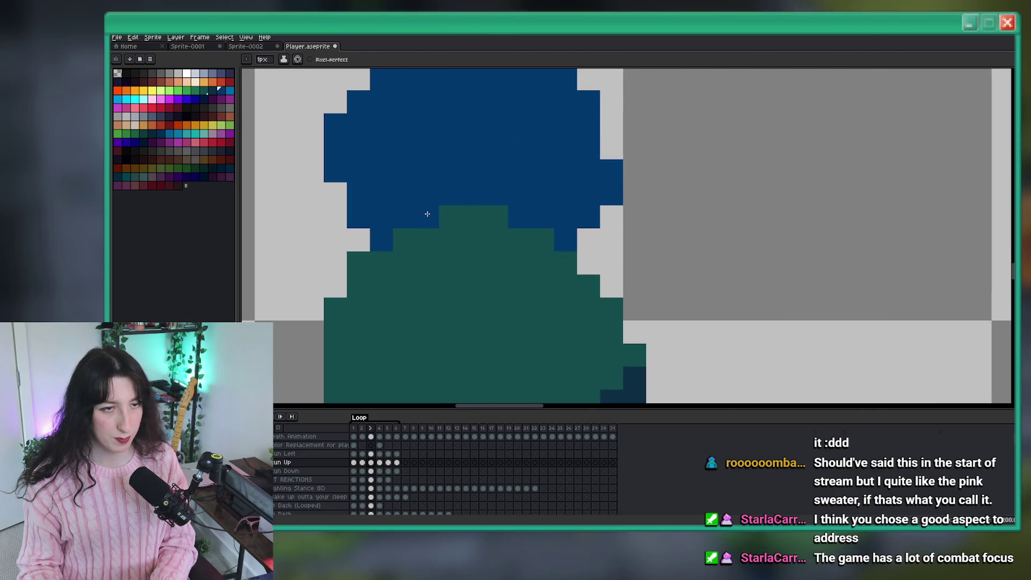
pyautogui.scroll(-2, 430, 225)
pyautogui.scroll(2, 437, 233)
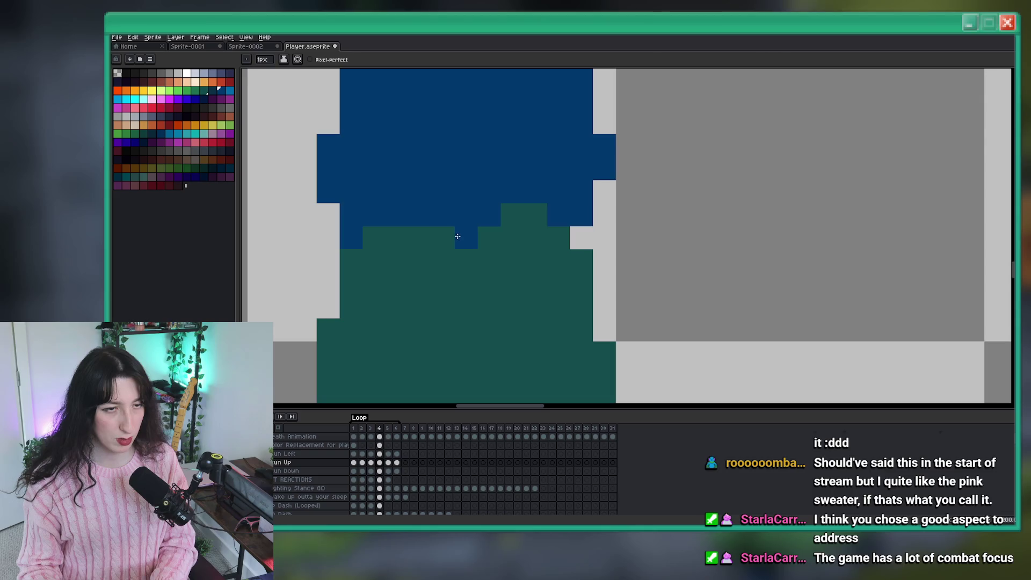
pyautogui.click(457, 237)
pyautogui.moveTo(501, 223); pyautogui.dragTo(469, 213)
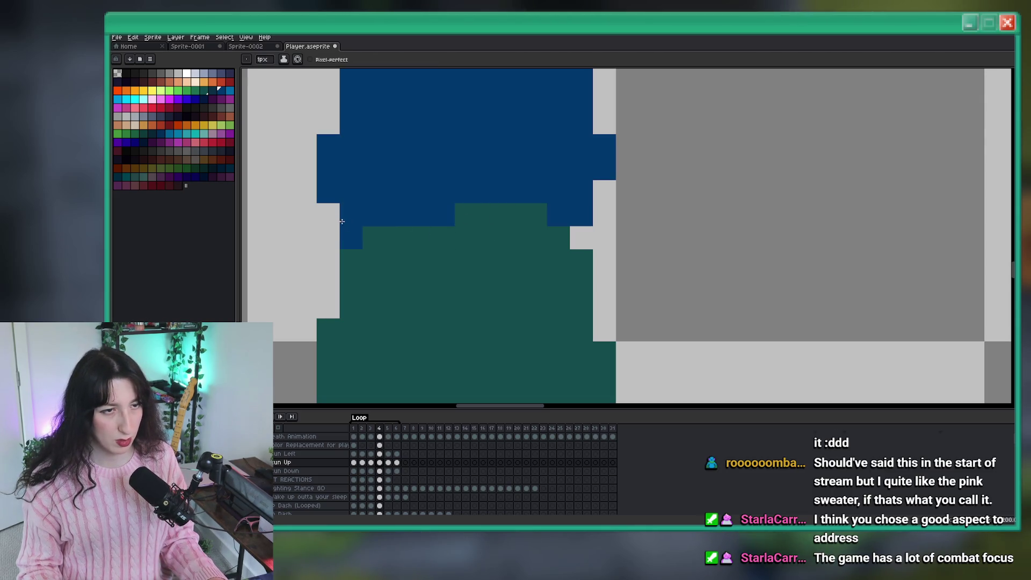
# Recentre the character and select stun-up frames 1–6 for export
pyautogui.scroll(-2, 508, 212)
pyautogui.scroll(-2, 556, 202)
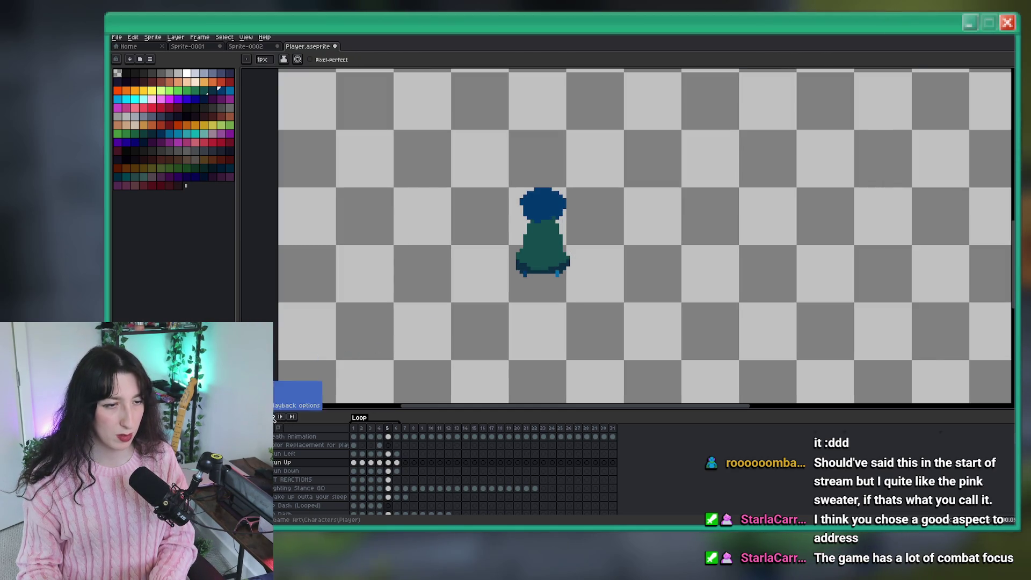
pyautogui.scroll(3, 527, 207)
pyautogui.scroll(-3, 642, 226)
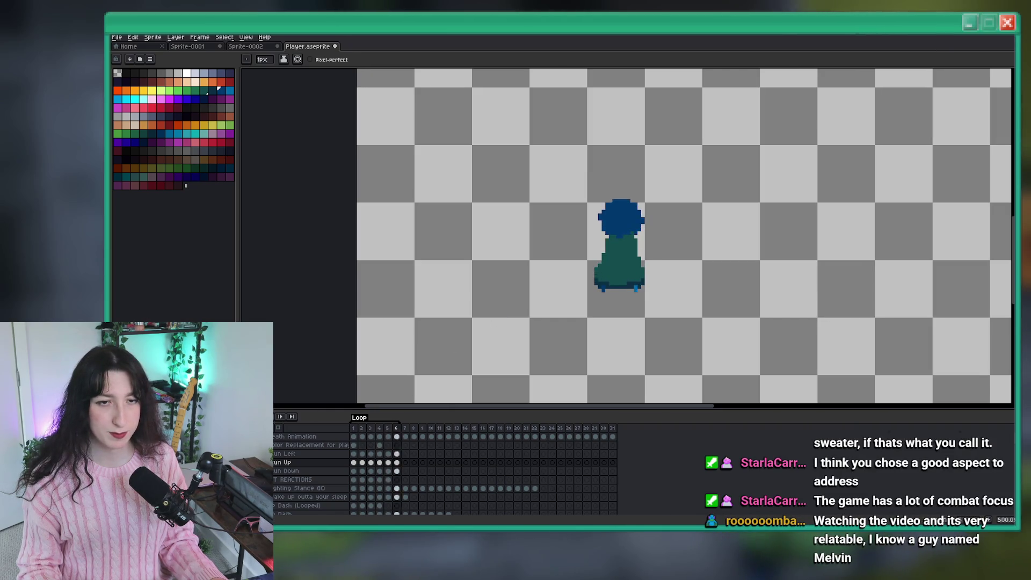
pyautogui.scroll(-2, 588, 281)
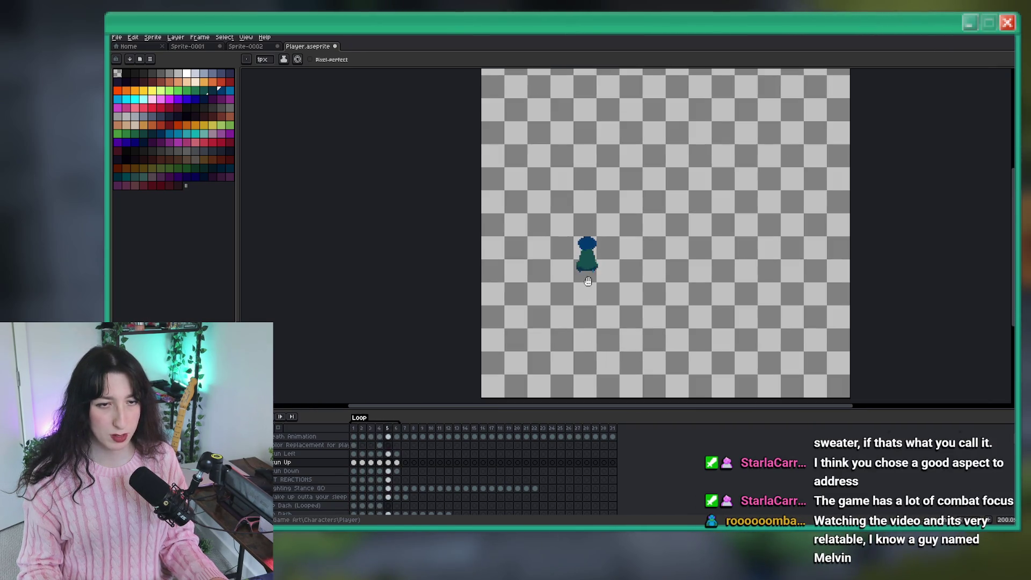
pyautogui.moveTo(675, 251); pyautogui.dragTo(641, 73)
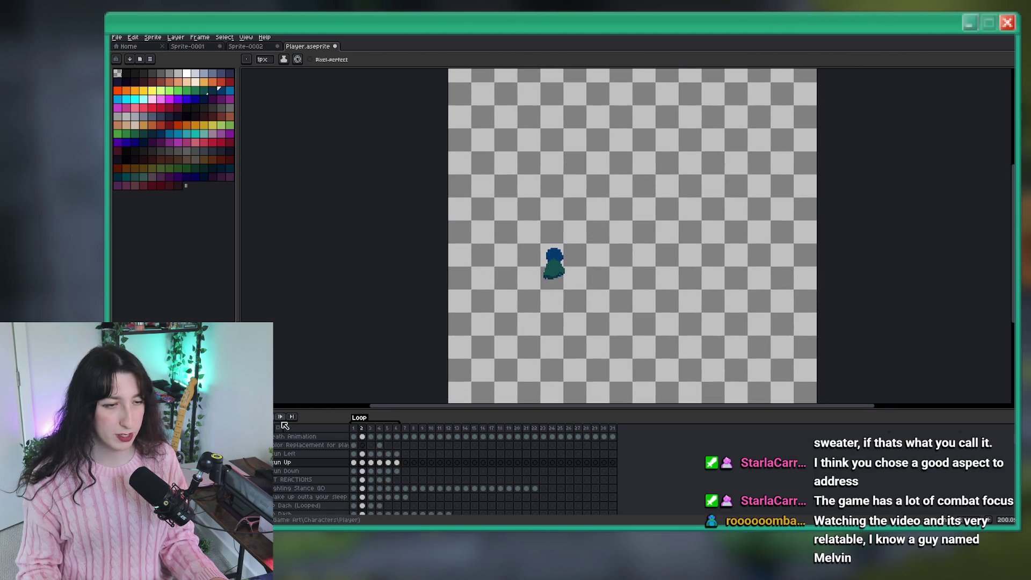
pyautogui.moveTo(402, 462); pyautogui.dragTo(354, 462)
# Export the Run Up frames from Aseprite as Player Stun Up.gif, then return to GameMaker
pyautogui.scroll(2, 537, 241)
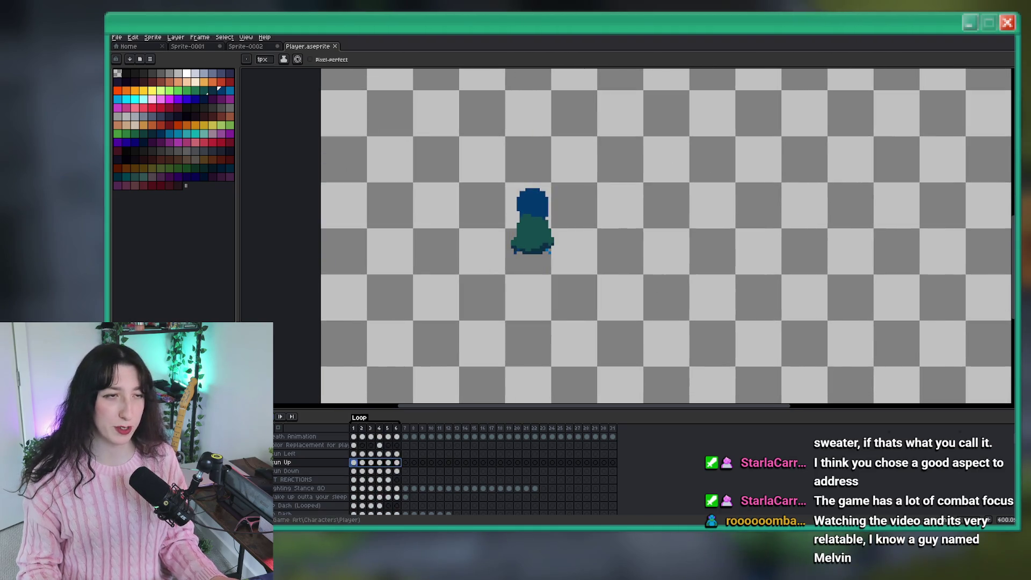
pyautogui.click(116, 37)
pyautogui.click(172, 111)
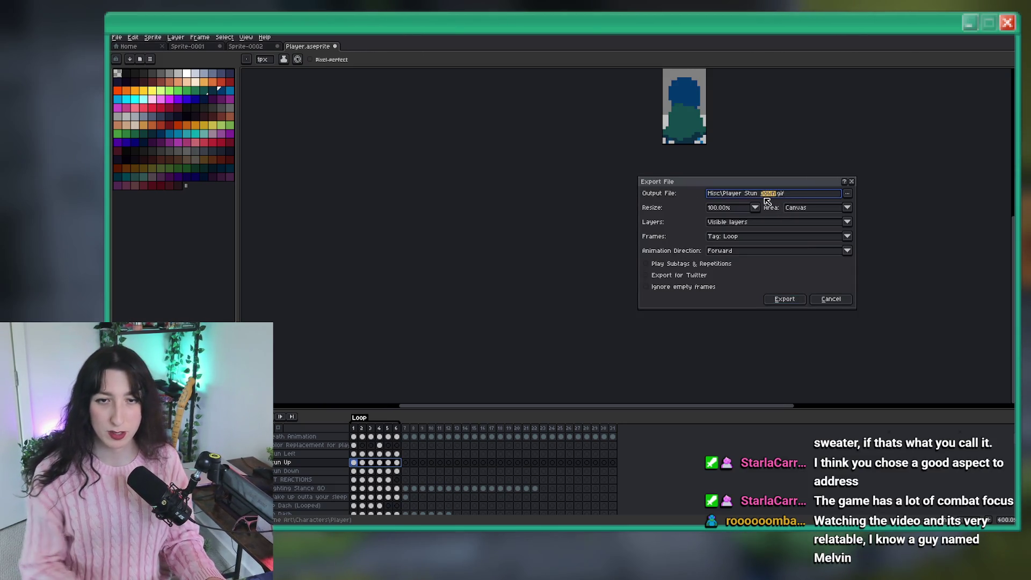
pyautogui.write('Up')
pyautogui.press('Return')
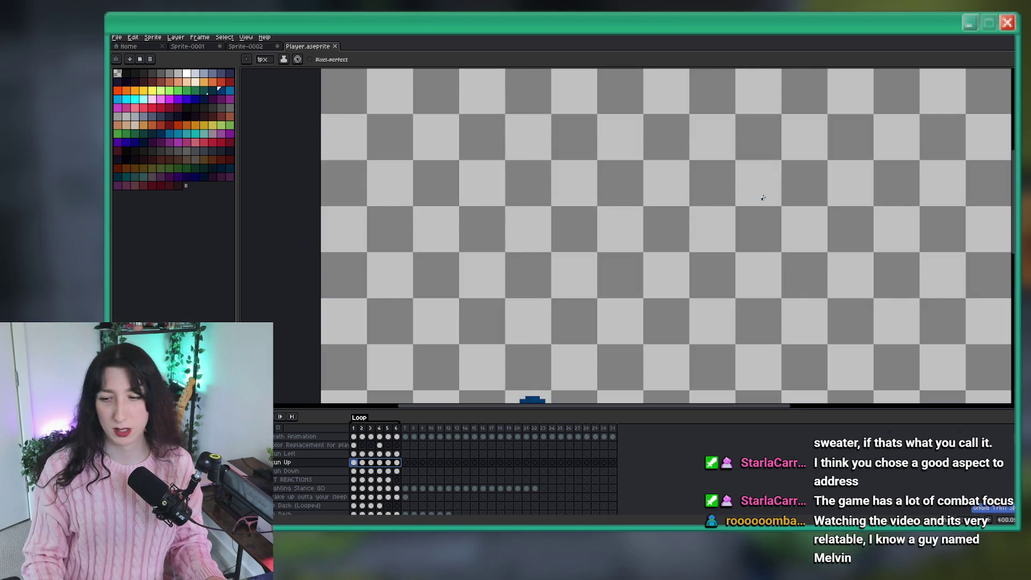
pyautogui.hotkey('alt', 'Tab')
pyautogui.press('Tab')
pyautogui.press('Tab')
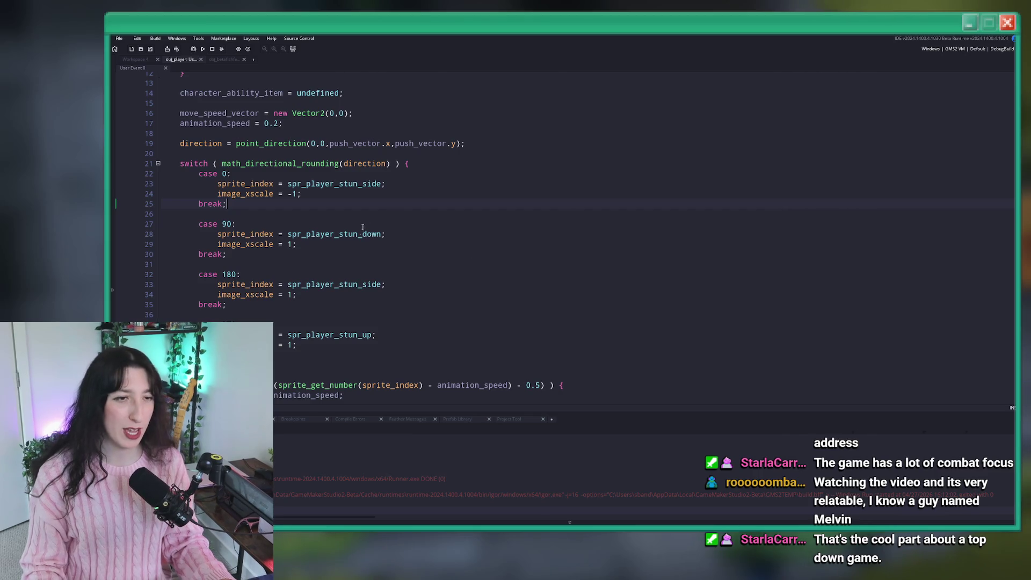
# Replace spr_player_stun_up's frames with the imported Player Stun Up.gif
pyautogui.middleClick(330, 335)
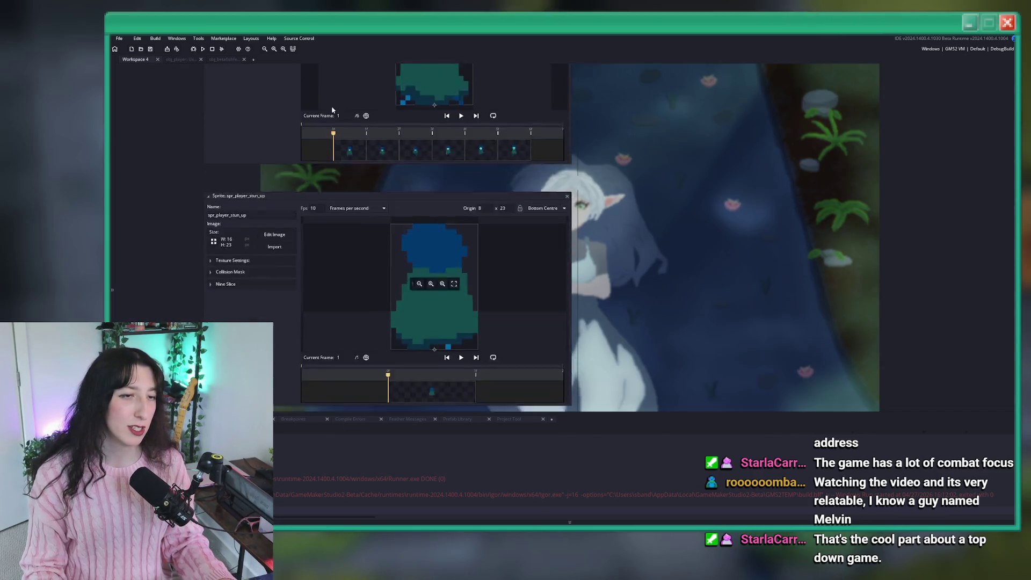
pyautogui.click(275, 182)
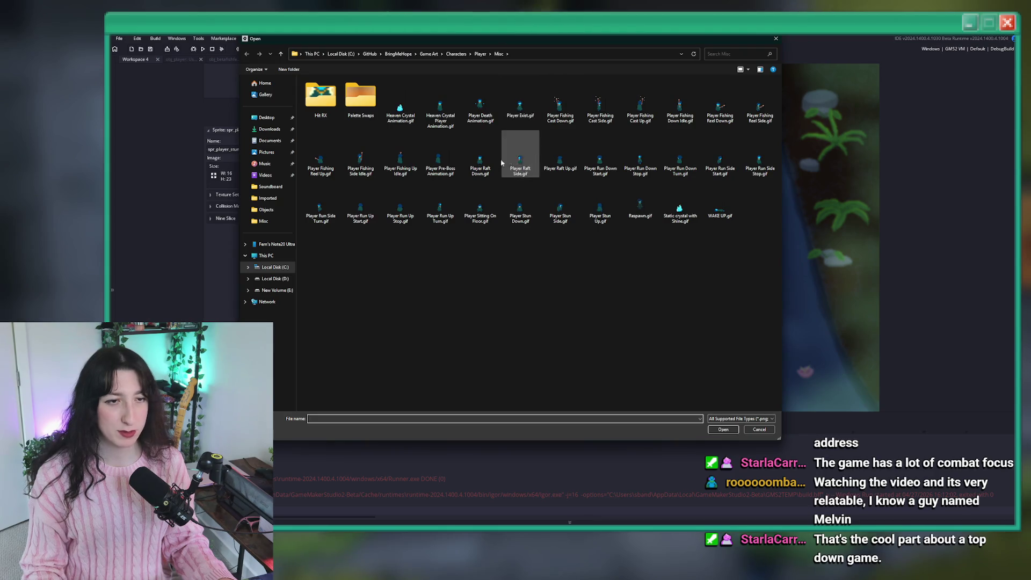
pyautogui.click(520, 158)
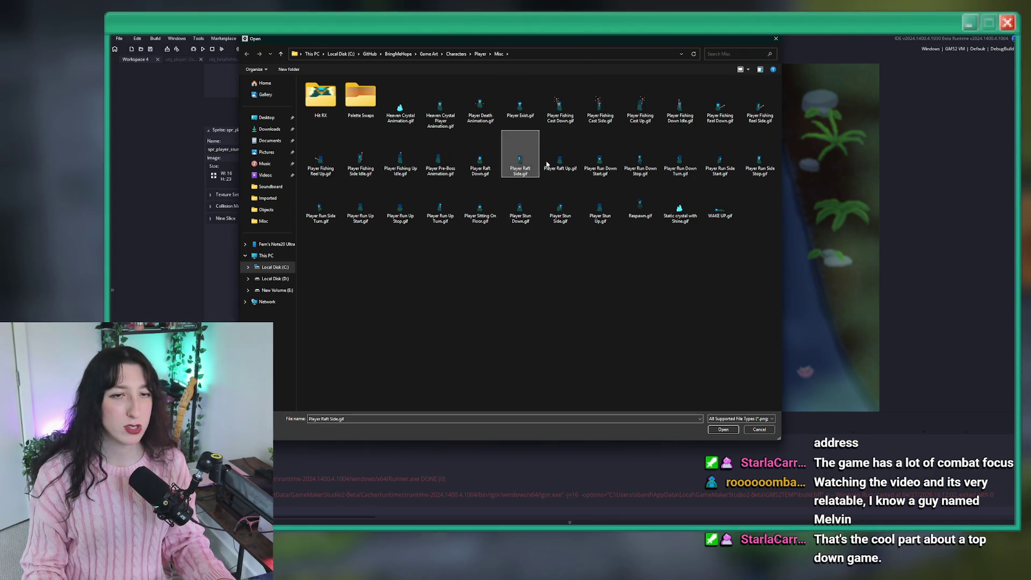
pyautogui.doubleClick(583, 211)
pyautogui.click(585, 292)
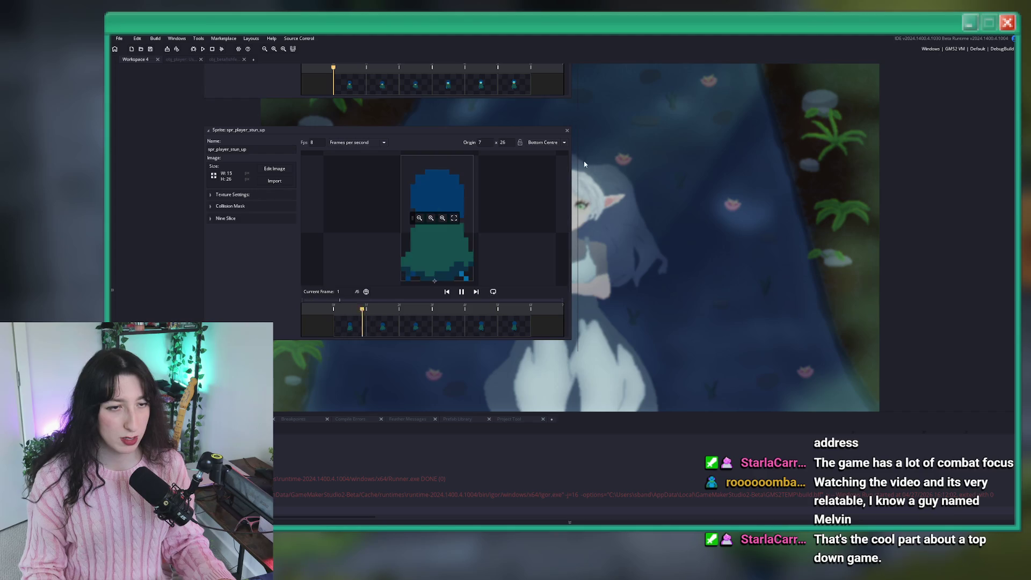
# Close the sprite editors, preview the stun-down animation, and open spr_player_stun_down for image editing
pyautogui.click(567, 129)
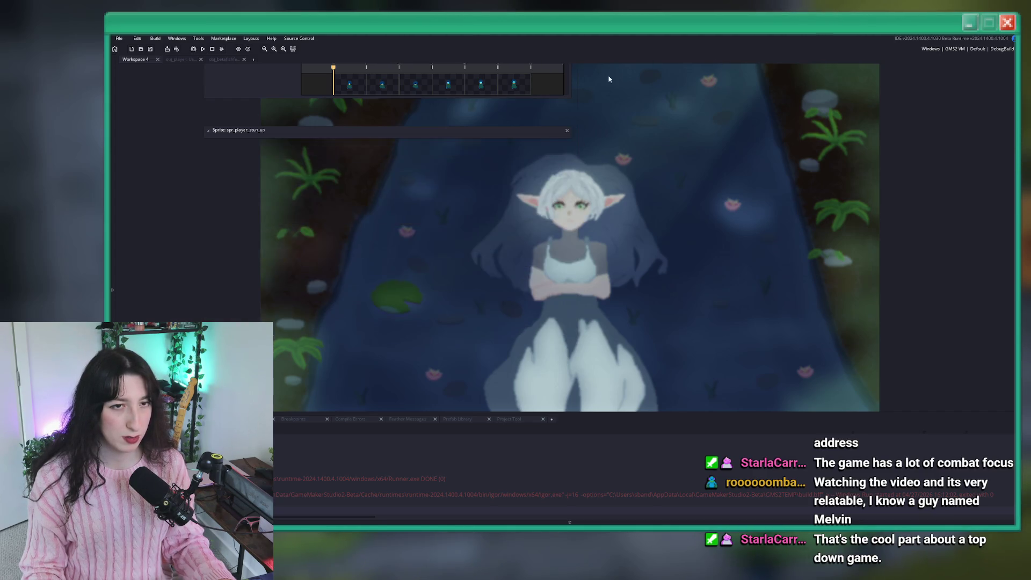
pyautogui.click(458, 320)
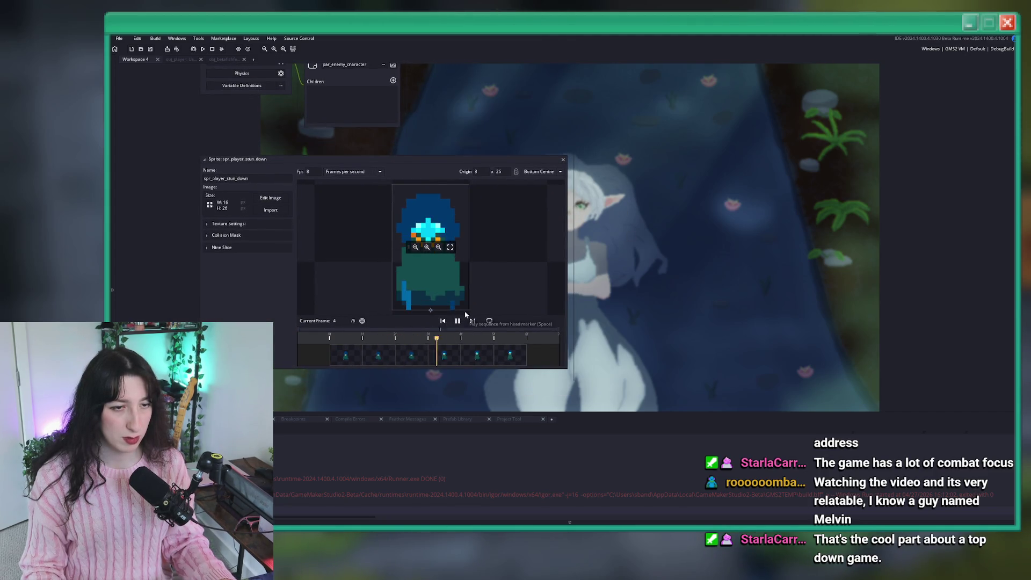
pyautogui.click(563, 160)
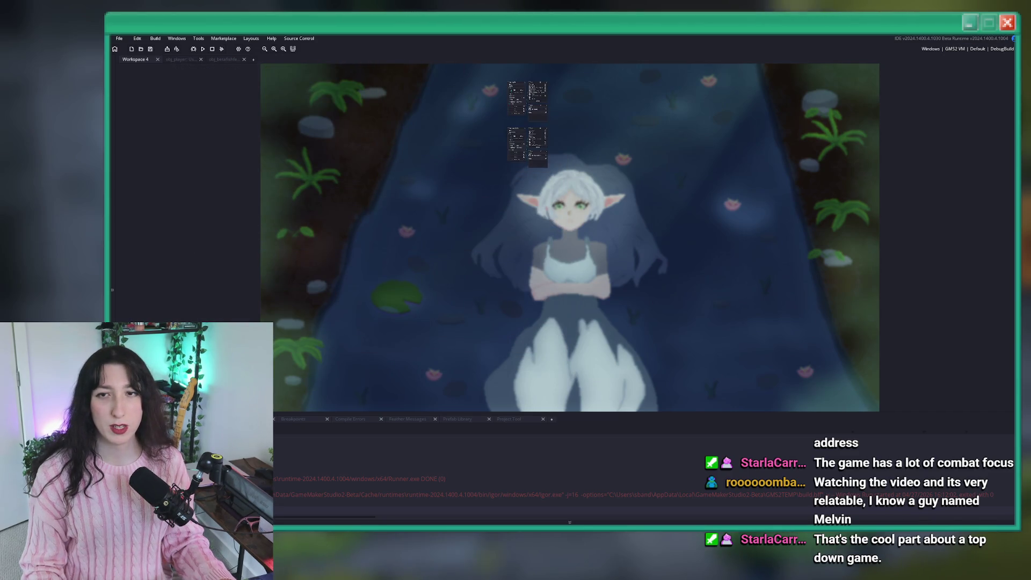
pyautogui.hotkey('ctrl', 'alt', 'a')
pyautogui.doubleClick(892, 278)
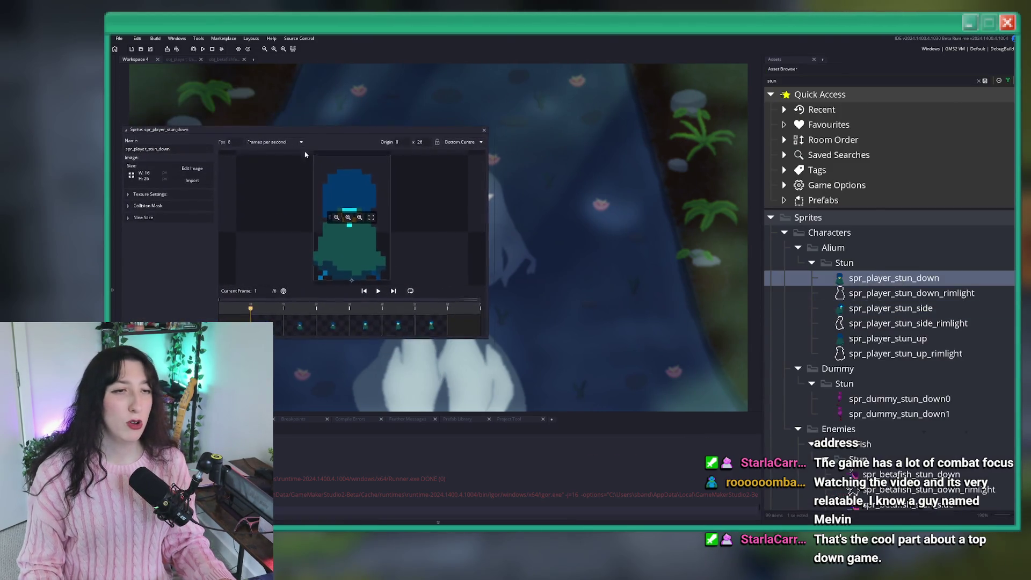
pyautogui.click(327, 39)
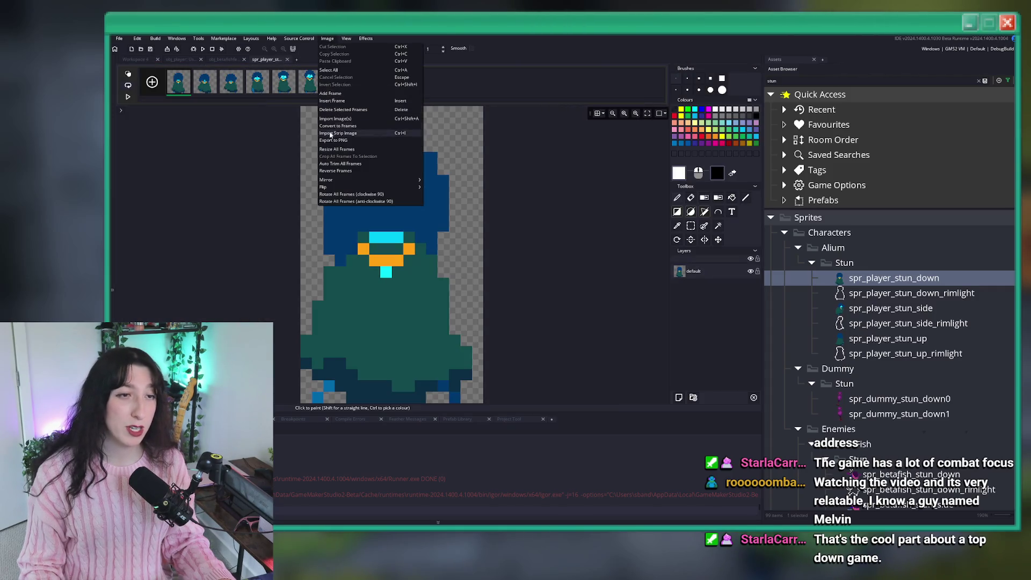
# Export the stun-down frames as a PNG strip, browsing to BringMeHope_Game\RimLightGenerator\sprites_to_convert
pyautogui.click(333, 141)
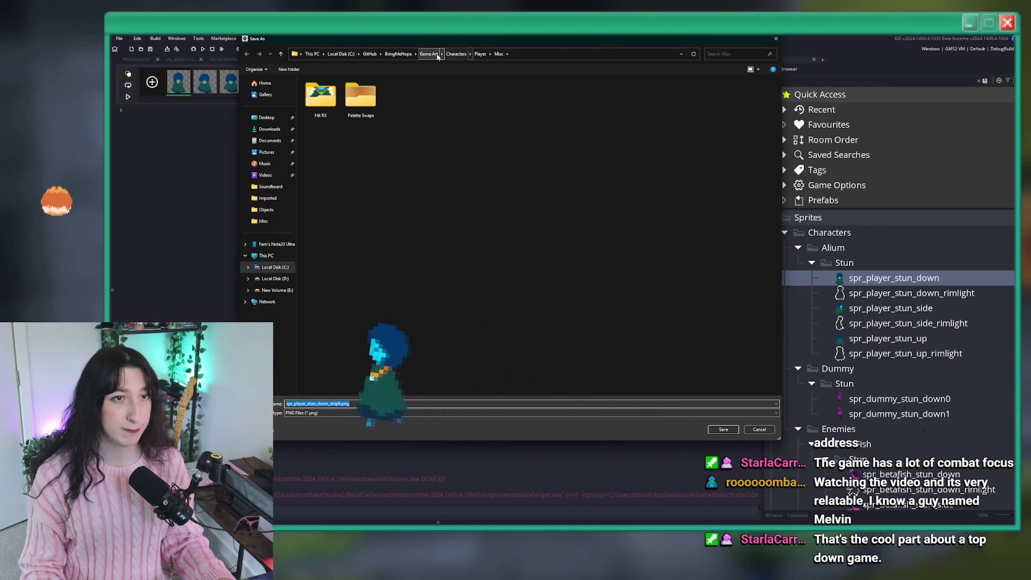
pyautogui.click(436, 54)
pyautogui.click(398, 54)
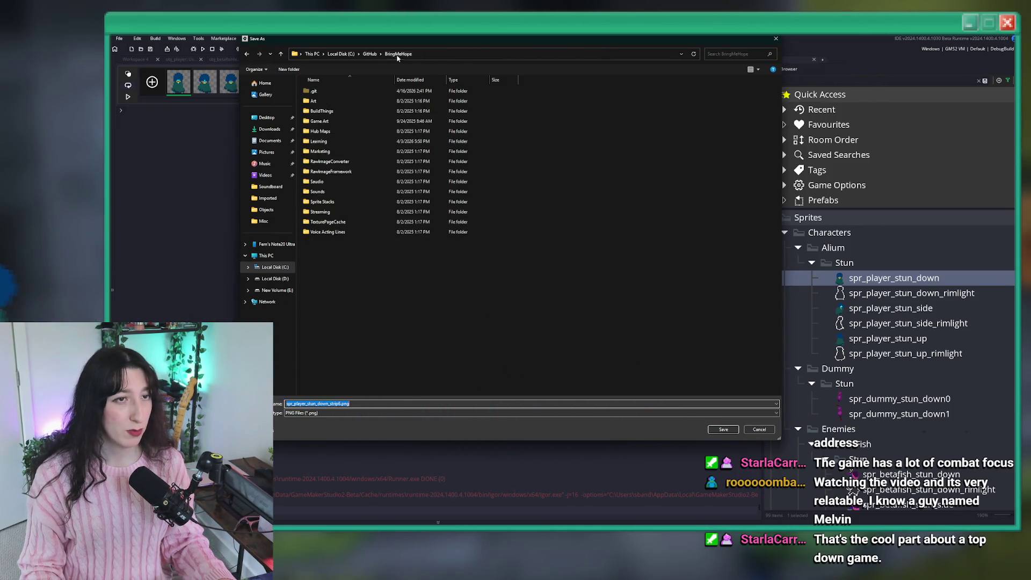
pyautogui.click(343, 171)
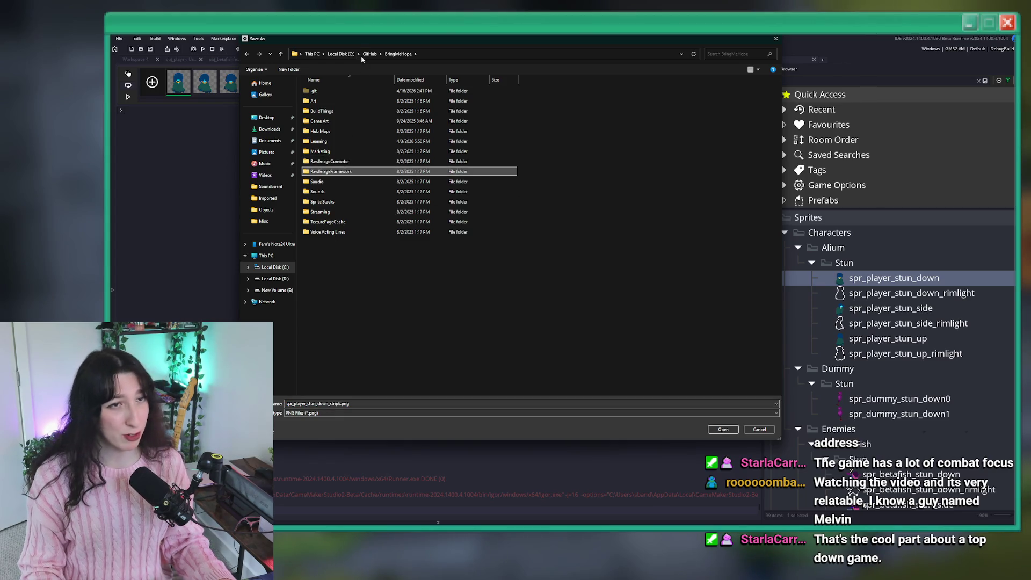
pyautogui.click(368, 53)
pyautogui.doubleClick(344, 121)
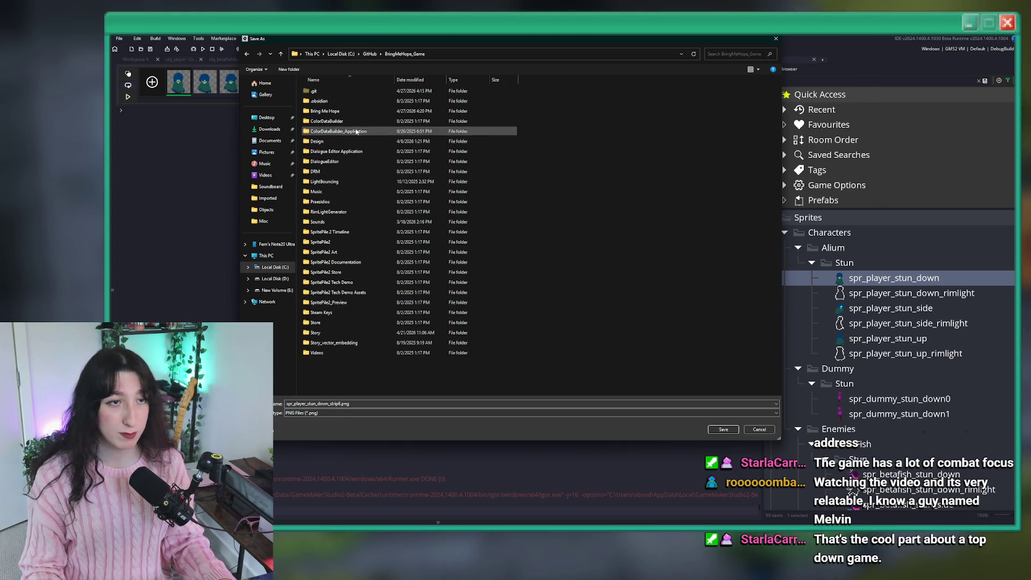
pyautogui.doubleClick(343, 211)
pyautogui.doubleClick(333, 161)
# Save the strip as spr_player_stun_down_strip6.png and open spr_player_stun_side
pyautogui.click(321, 114)
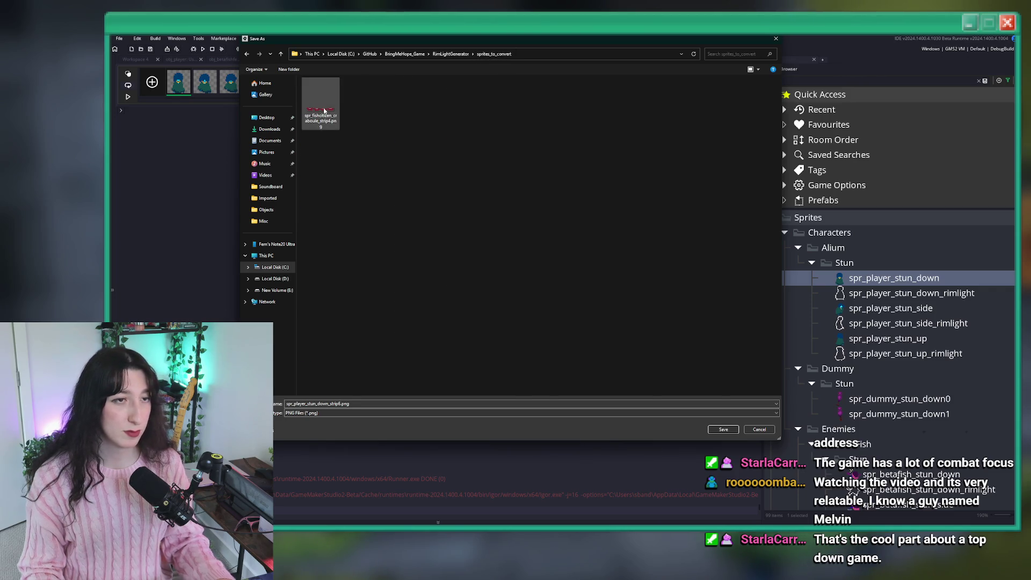
pyautogui.click(573, 52)
pyautogui.click(760, 429)
pyautogui.click(320, 39)
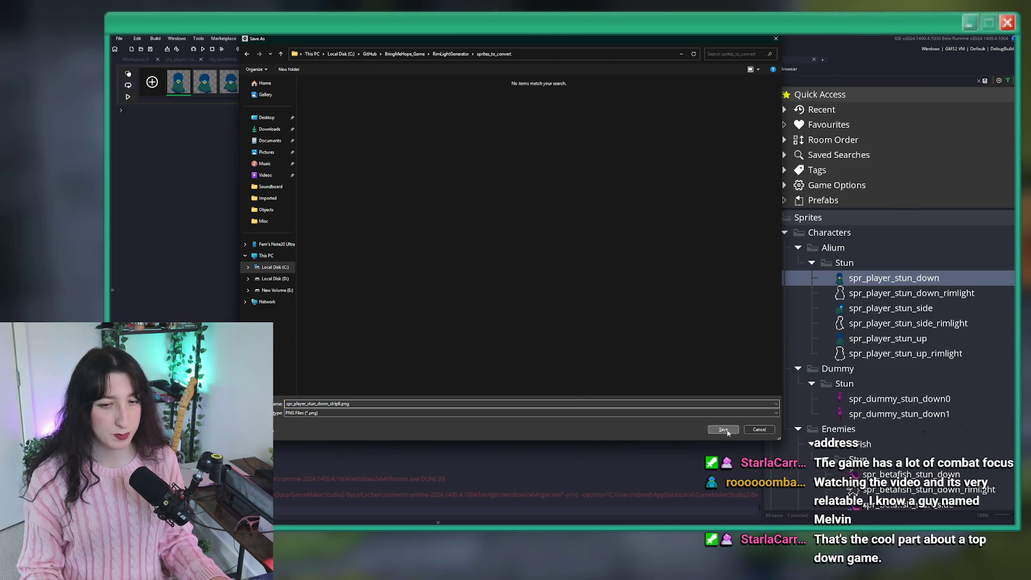
pyautogui.click(728, 430)
pyautogui.doubleClick(890, 307)
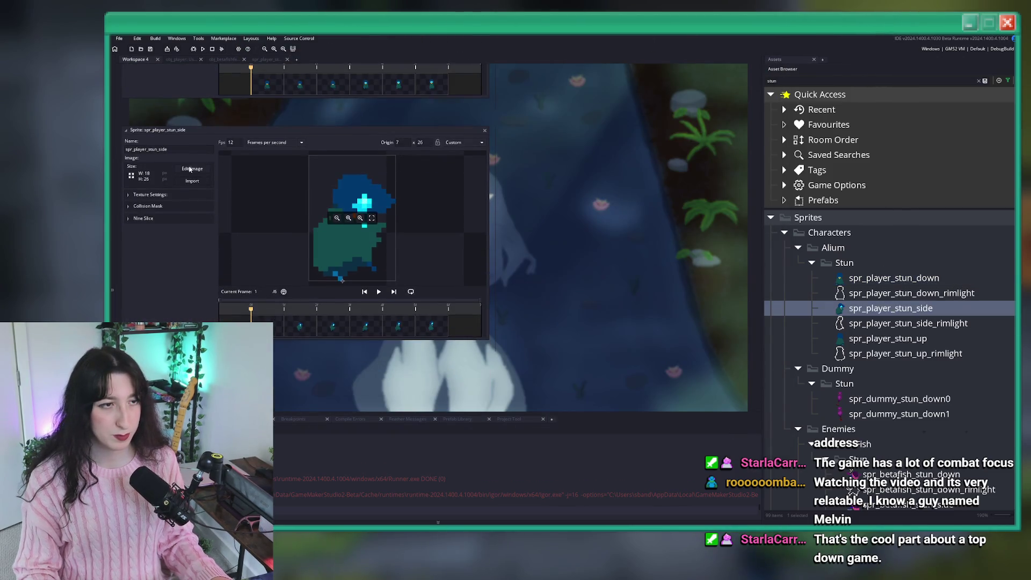
# Export spr_player_stun_side's frames as a PNG strip
pyautogui.click(191, 168)
pyautogui.click(327, 38)
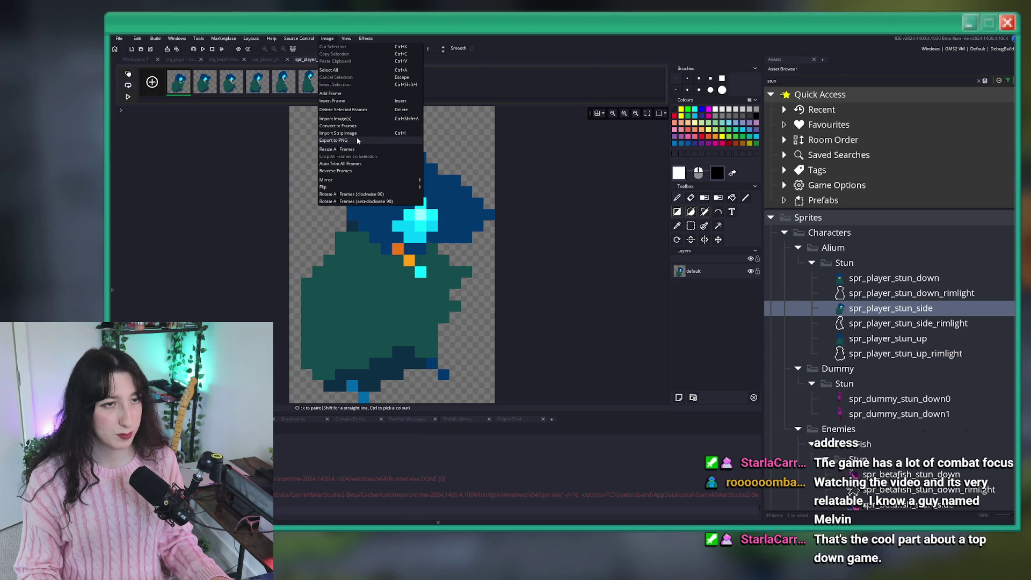
pyautogui.click(357, 140)
pyautogui.press('Return')
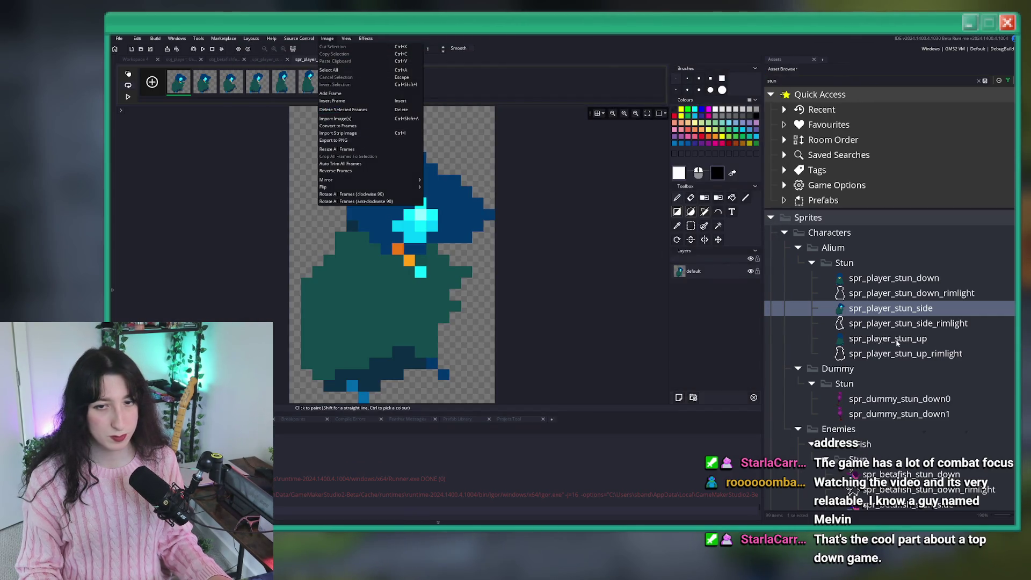
# Export spr_player_stun_up's frames as a PNG strip and open a File Explorer window
pyautogui.doubleClick(895, 340)
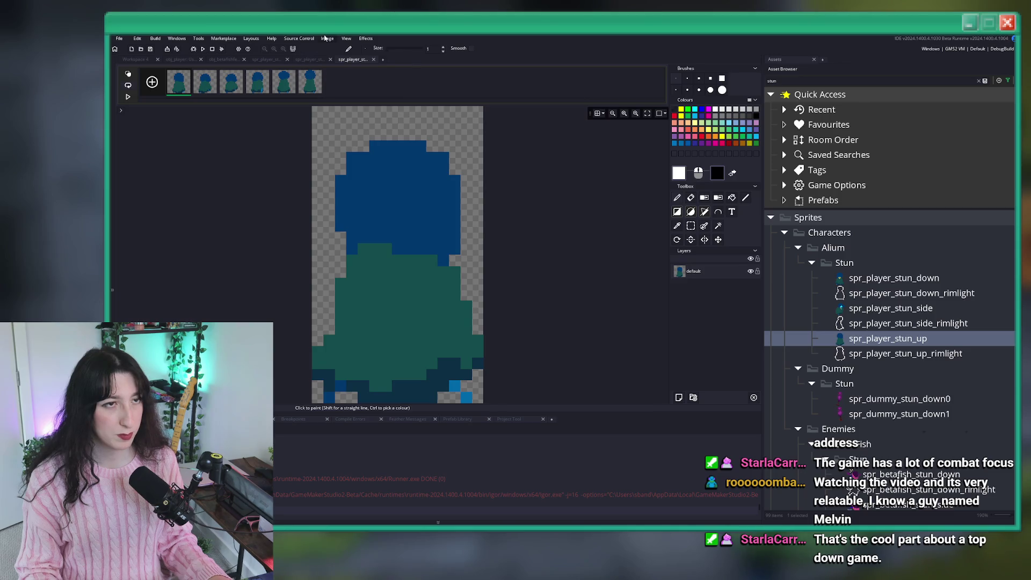
pyautogui.click(326, 38)
pyautogui.click(336, 140)
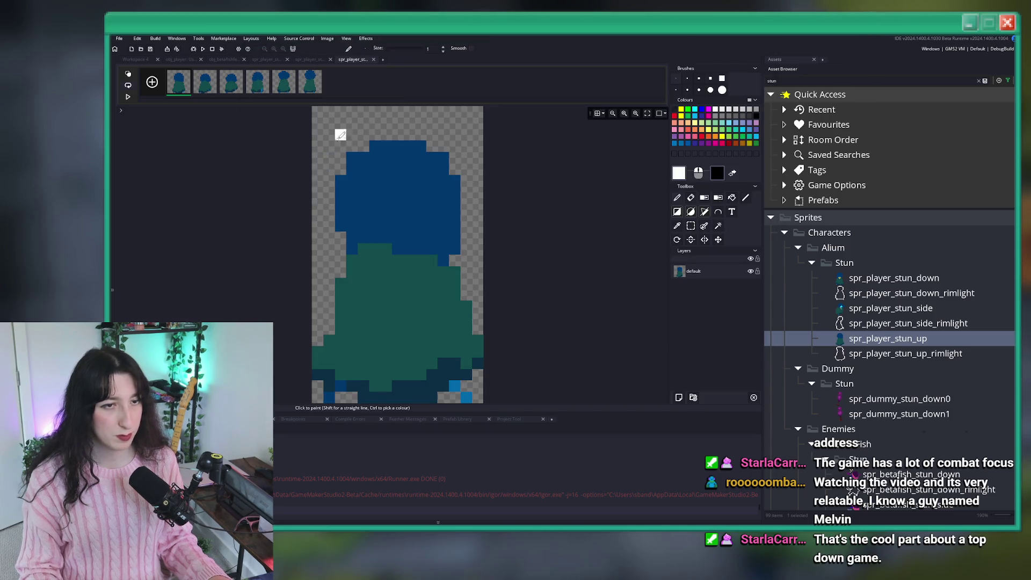
pyautogui.press('super+e')
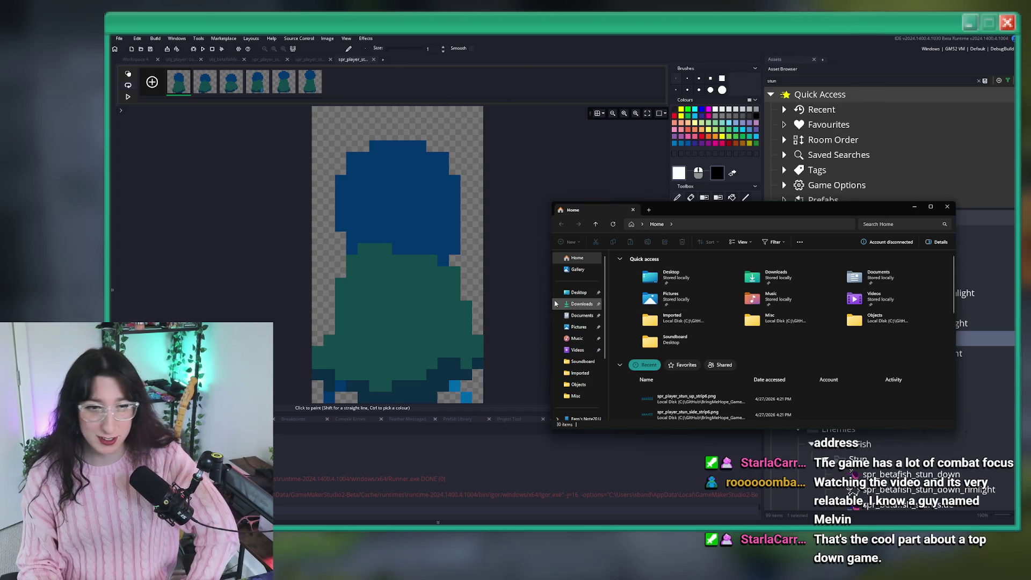
# Navigate File Explorer to the BringMeHope_Game project's RimLightGenerator folder
pyautogui.click(576, 293)
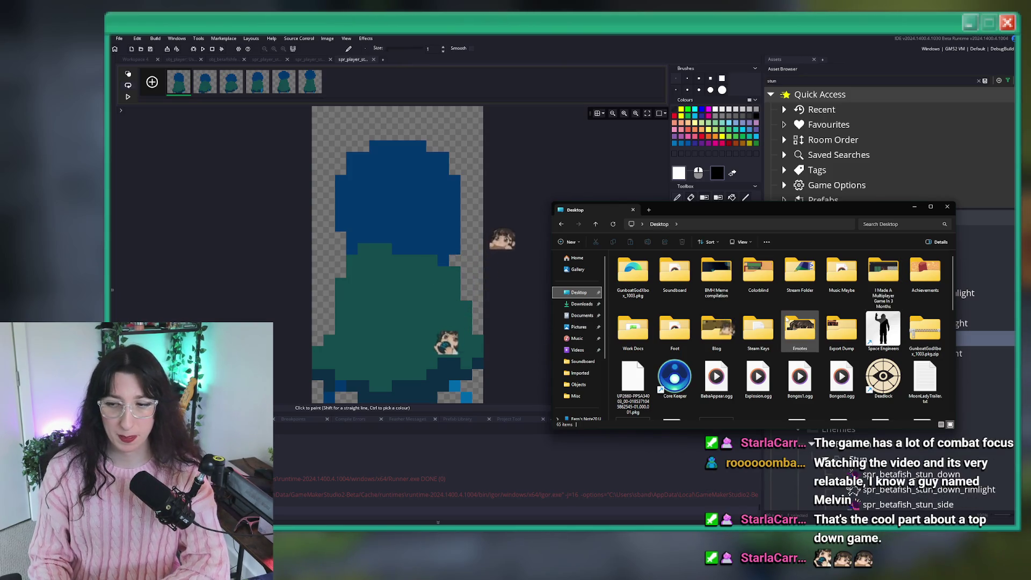
pyautogui.scroll(-5, 812, 333)
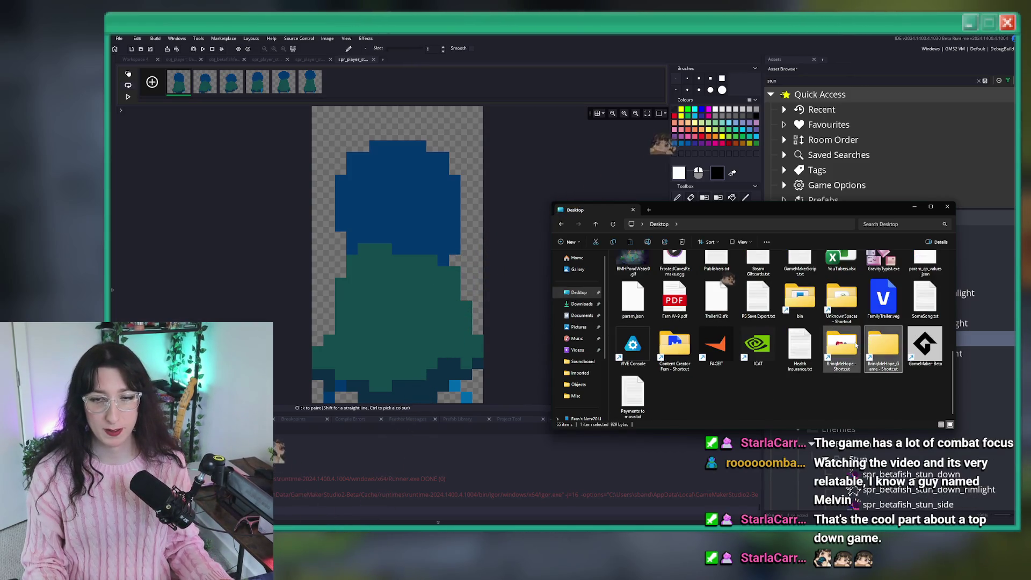
pyautogui.doubleClick(883, 346)
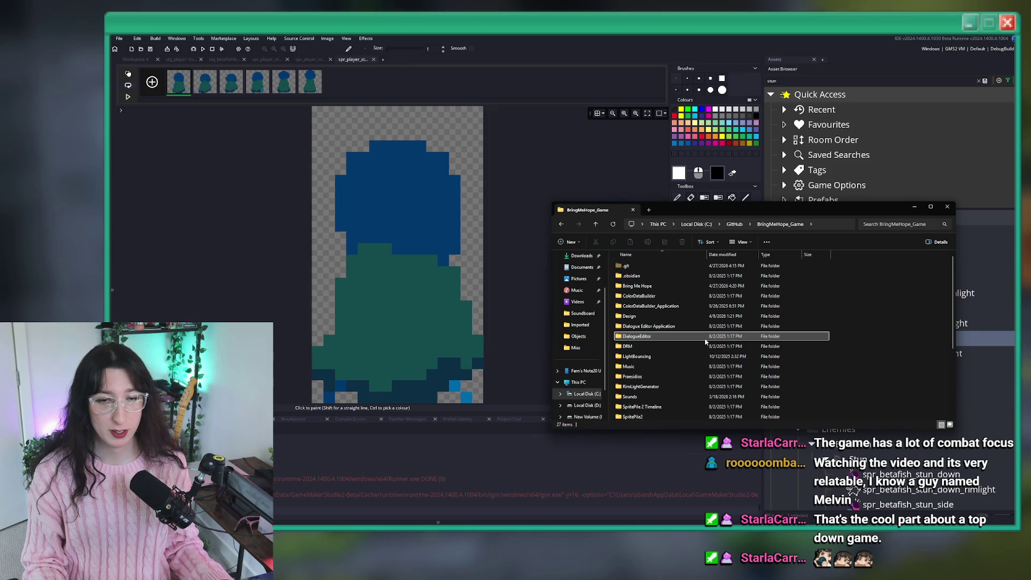
pyautogui.doubleClick(647, 386)
# In a second tab, check the local AppData game save folder and the empty RimLightGenerator output folder
pyautogui.click(649, 209)
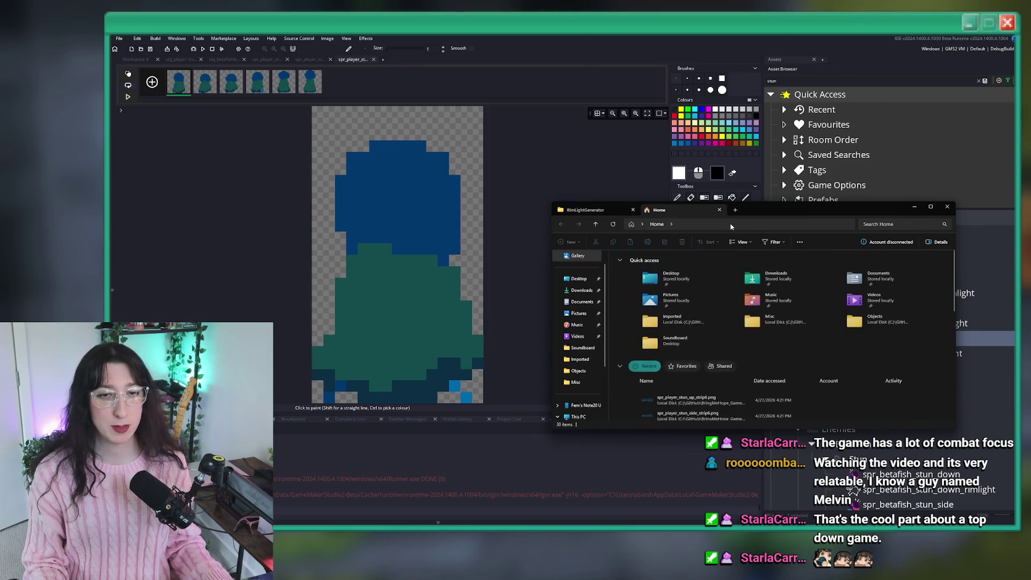
pyautogui.click(731, 224)
pyautogui.write('%LOCALAPPDATA%\\')
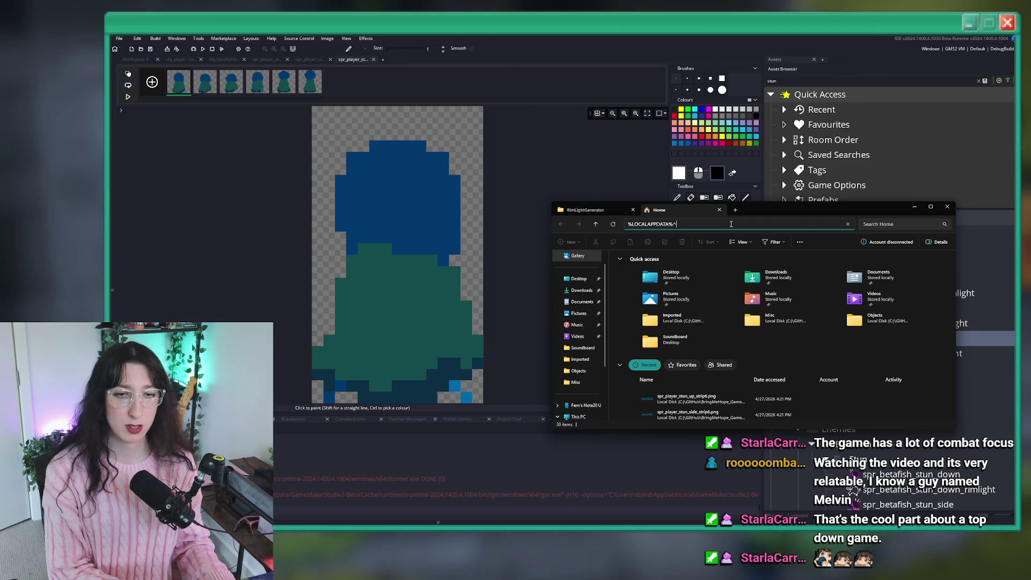
pyautogui.press('Return')
pyautogui.press('g')
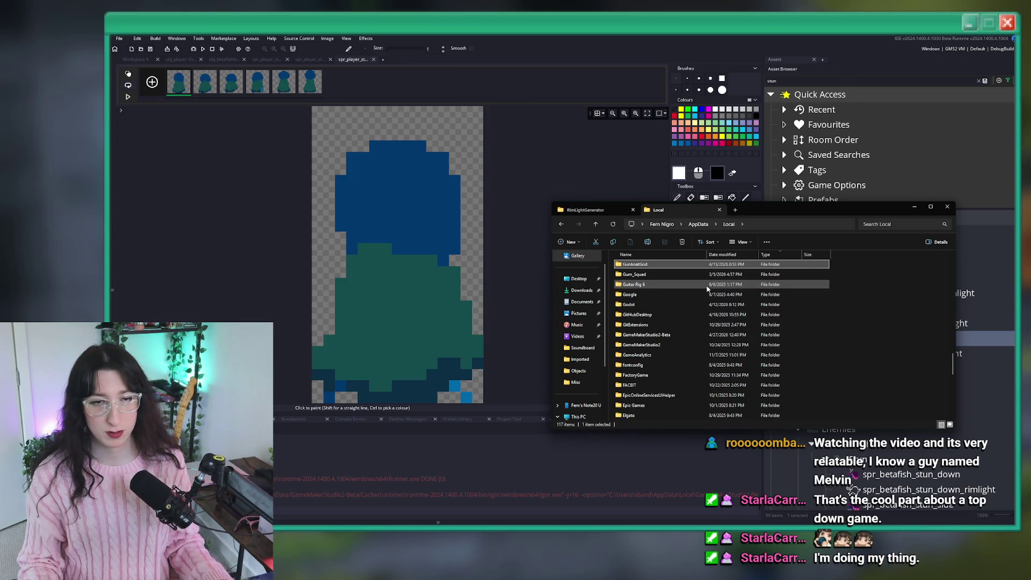
pyautogui.press('b')
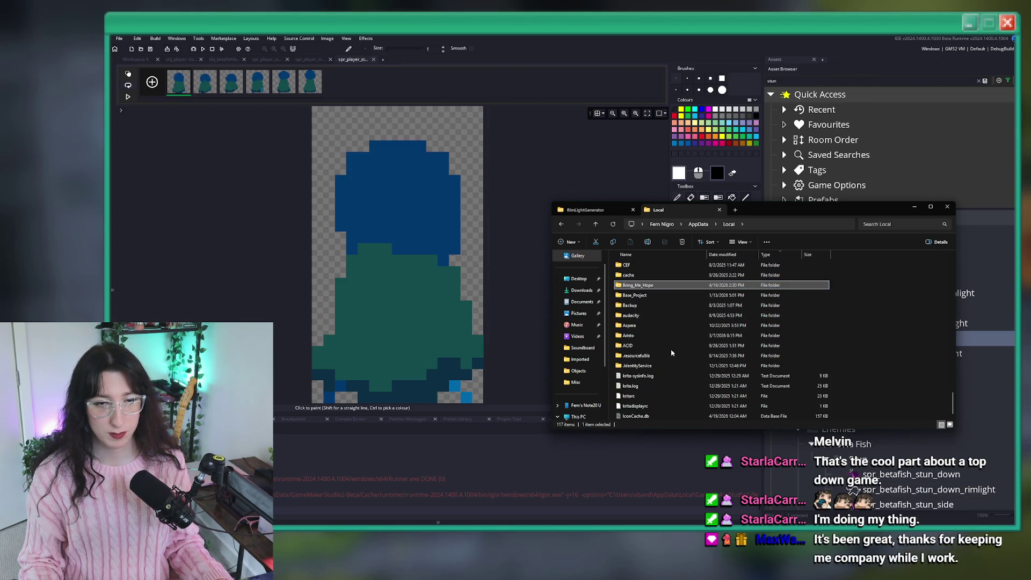
pyautogui.press('Return')
pyautogui.press('Down')
pyautogui.press('Return')
pyautogui.click(562, 226)
pyautogui.write('rim')
pyautogui.doubleClick(660, 265)
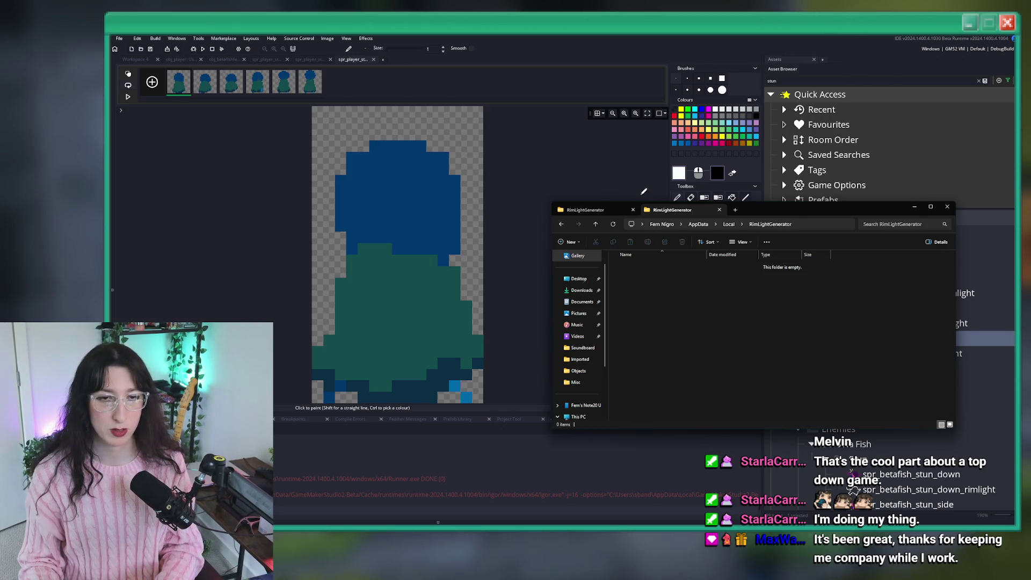
# Launch RimLightGenerator.exe from the project folder and return to GameMaker
pyautogui.click(591, 209)
pyautogui.write('rim')
pyautogui.press('Return')
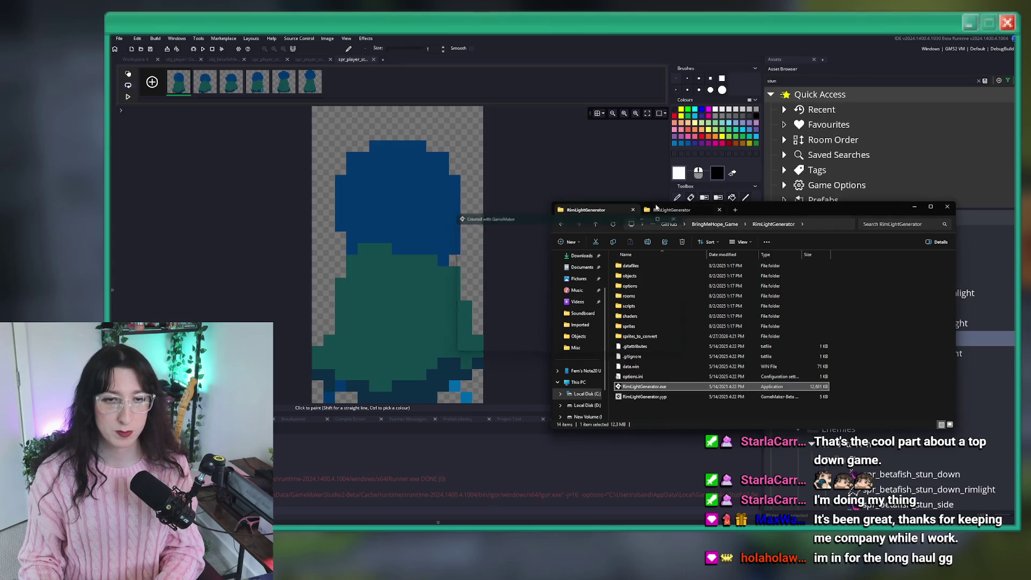
pyautogui.click(656, 207)
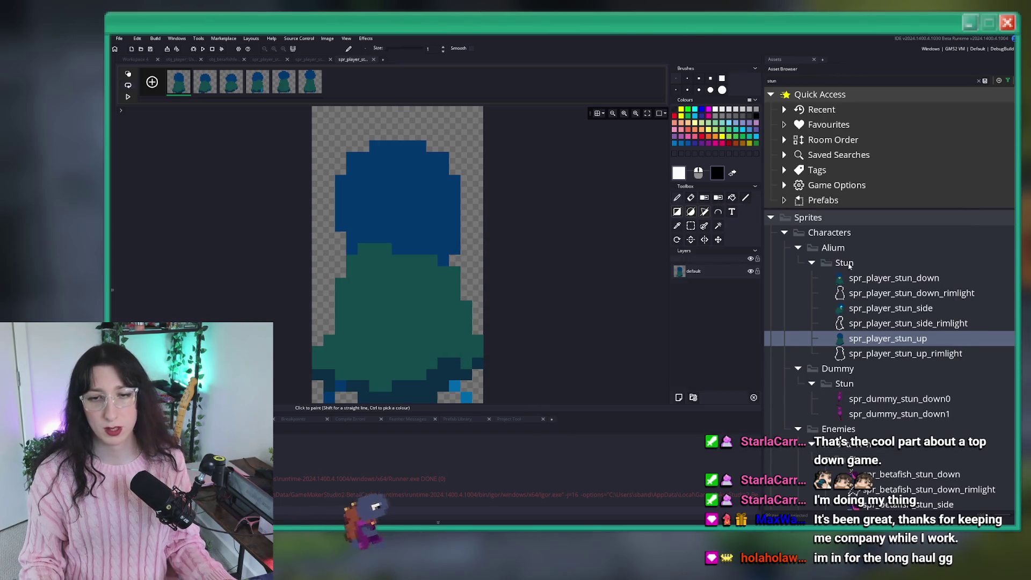
# Import all six PNGs from the spr_player_stun_down_strip output folder into spr_player_stun_down_rimlight
pyautogui.doubleClick(870, 293)
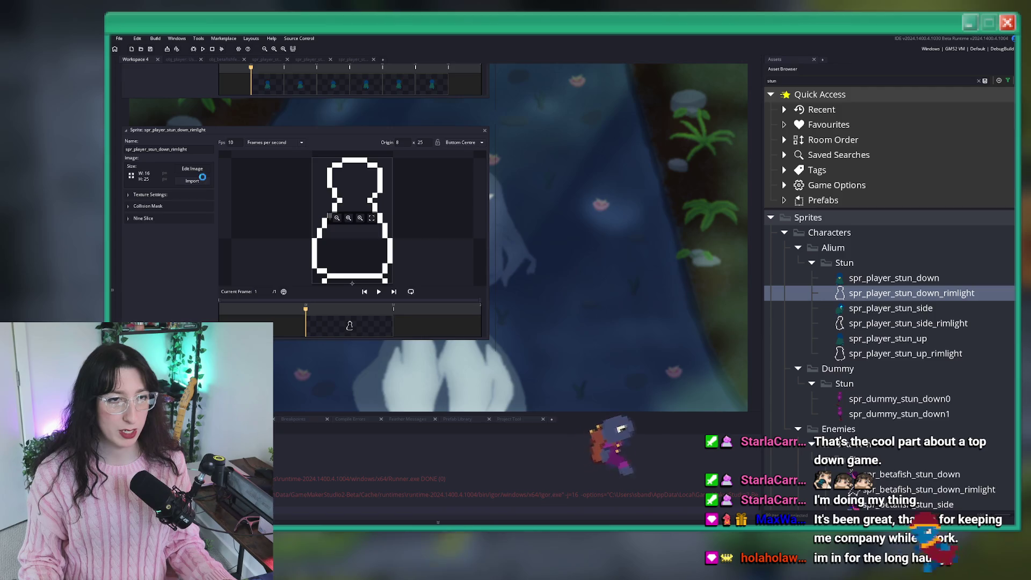
pyautogui.click(192, 181)
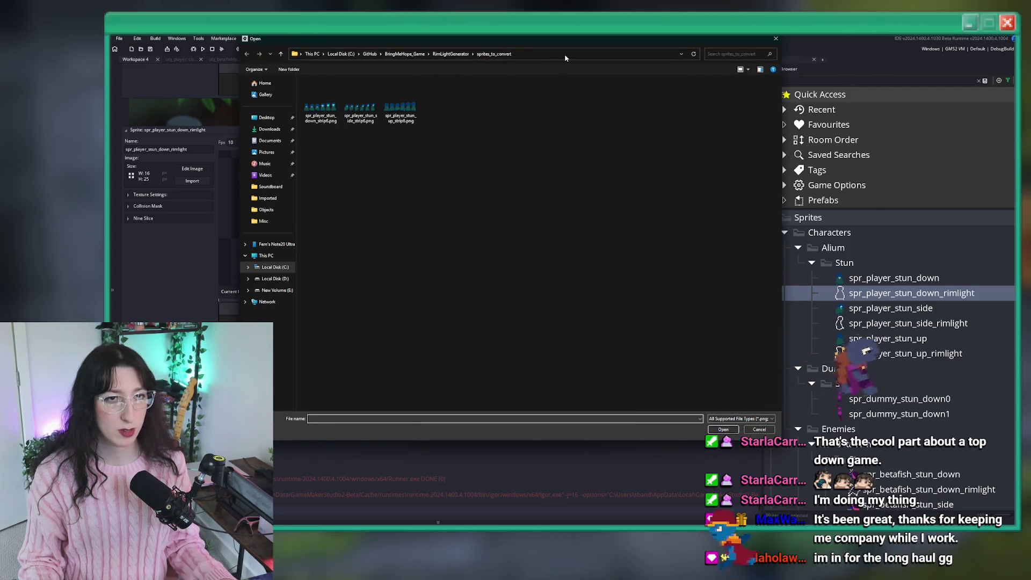
pyautogui.hotkey('alt', 'Tab')
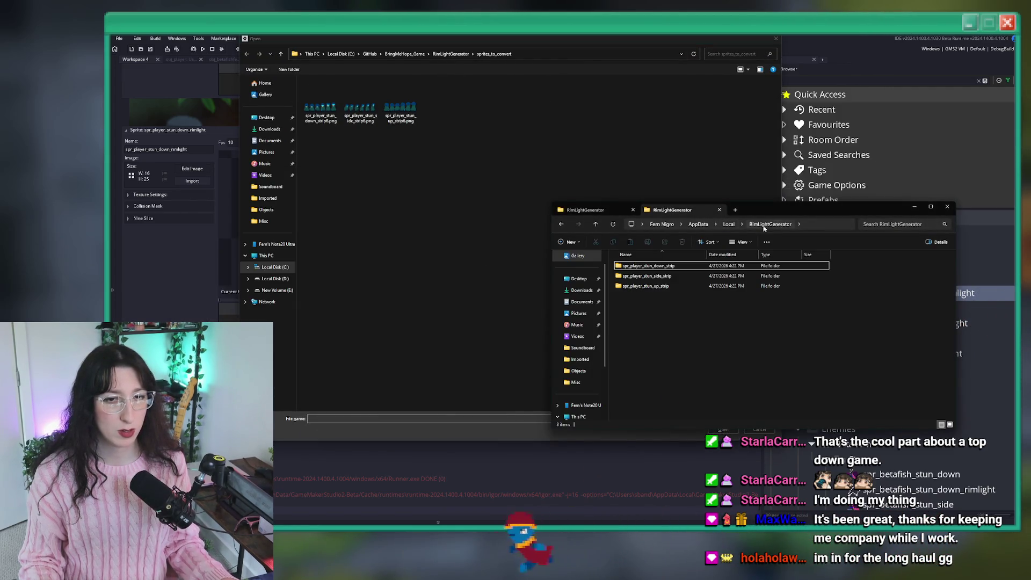
pyautogui.click(571, 58)
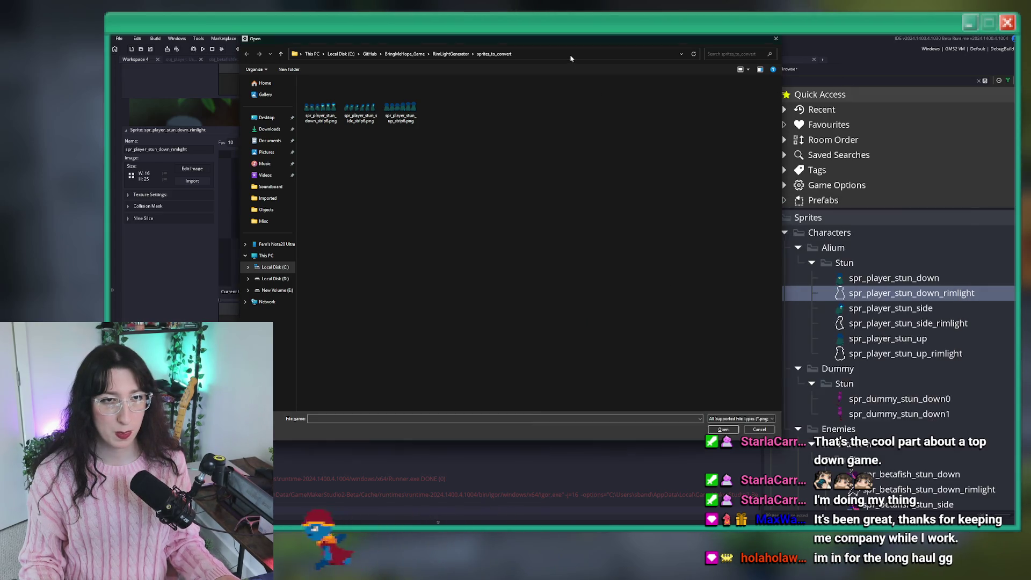
pyautogui.click(569, 54)
pyautogui.hotkey('ctrl', 'v')
pyautogui.press('Return')
pyautogui.doubleClick(333, 92)
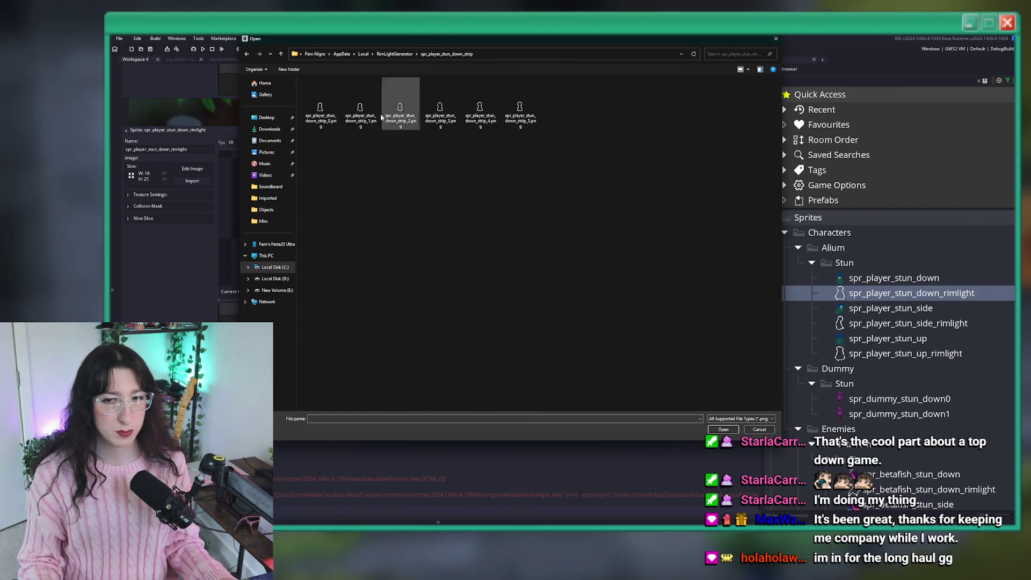
pyautogui.hotkey('ctrl', 'a')
pyautogui.press('Return')
pyautogui.press('Return')
# Close the down rim-light editor and open spr_player_stun_side and spr_player_stun_side_rimlight
pyautogui.moveTo(485, 130); pyautogui.dragTo(549, 324)
pyautogui.click(550, 325)
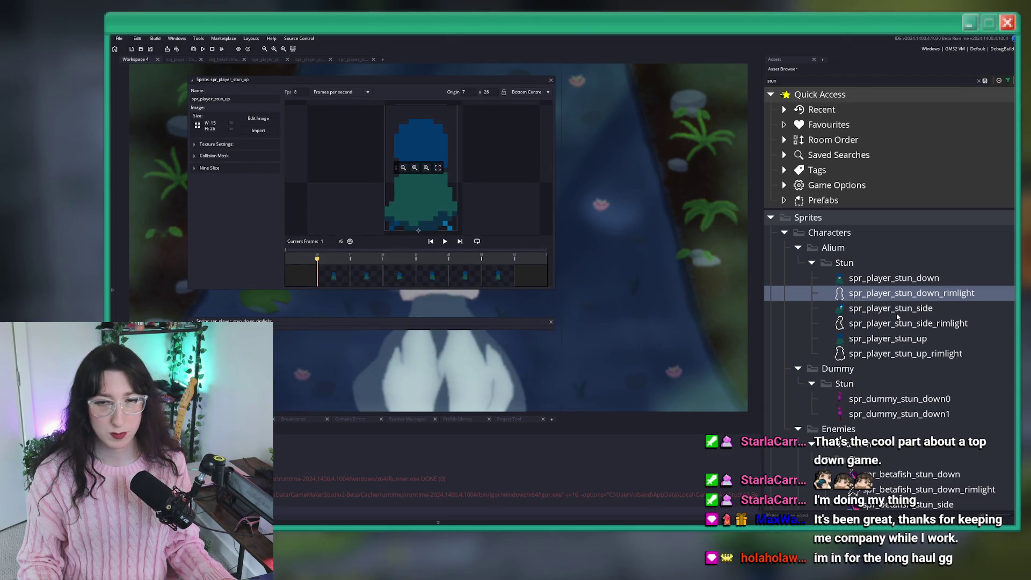
pyautogui.click(900, 322)
pyautogui.doubleClick(900, 322)
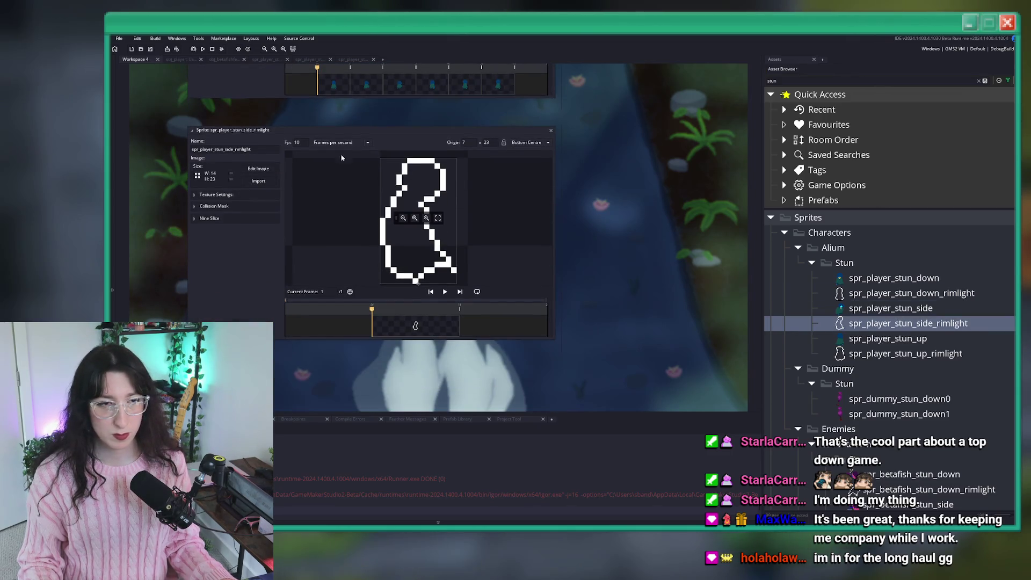
pyautogui.doubleClick(890, 307)
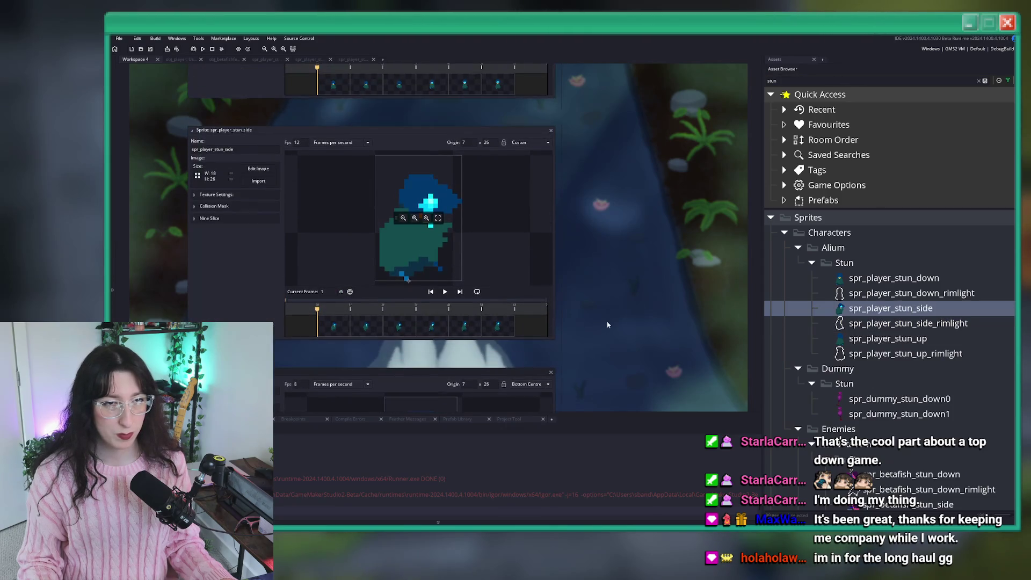
pyautogui.press('Down')
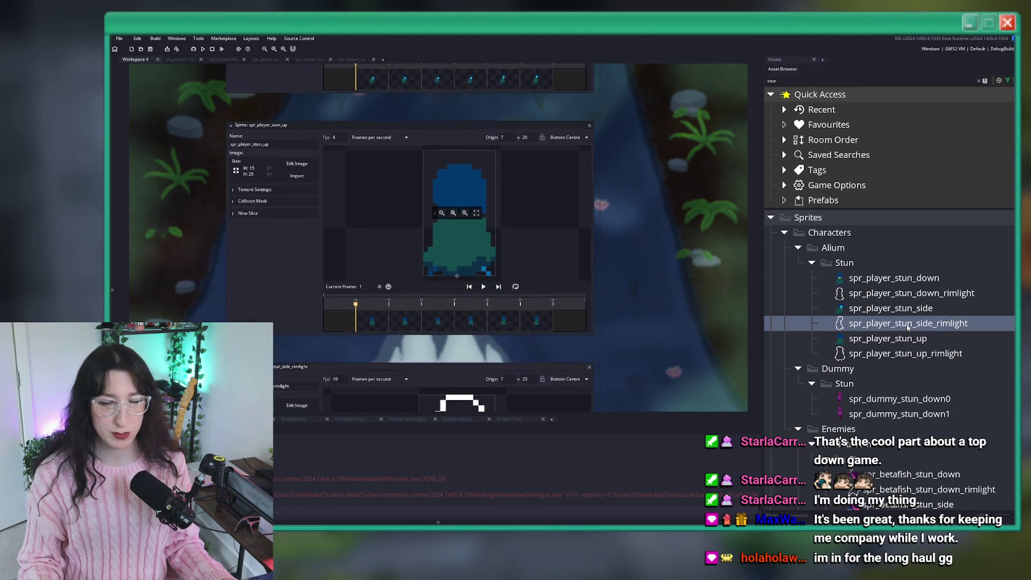
pyautogui.press('Return')
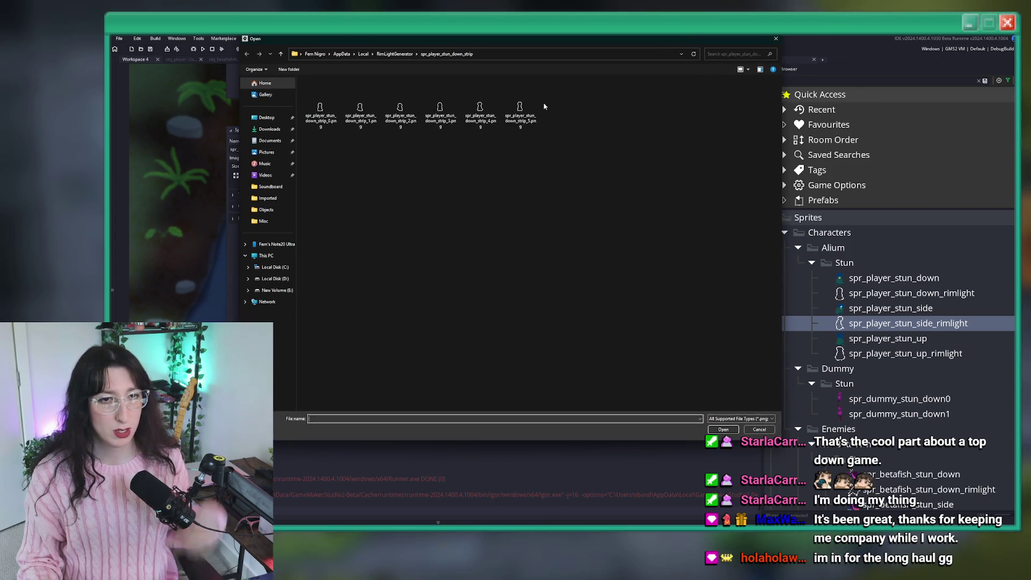
# Import all side-strip rim-light frames into spr_player_stun_side_rimlight, replacing its frames
pyautogui.click(395, 53)
pyautogui.doubleClick(387, 101)
pyautogui.hotkey('ctrl', 'a')
pyautogui.press('Return')
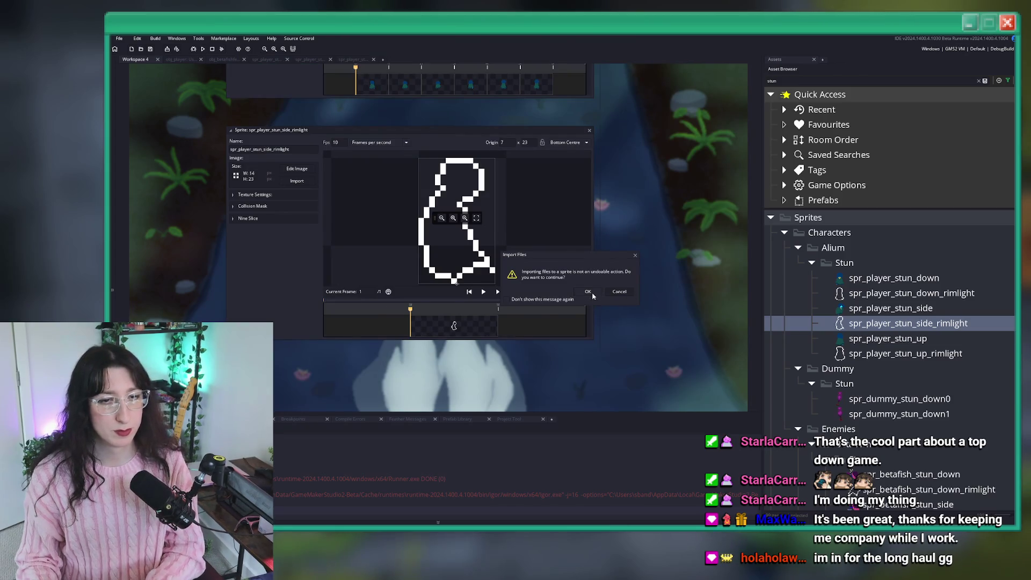
pyautogui.click(588, 292)
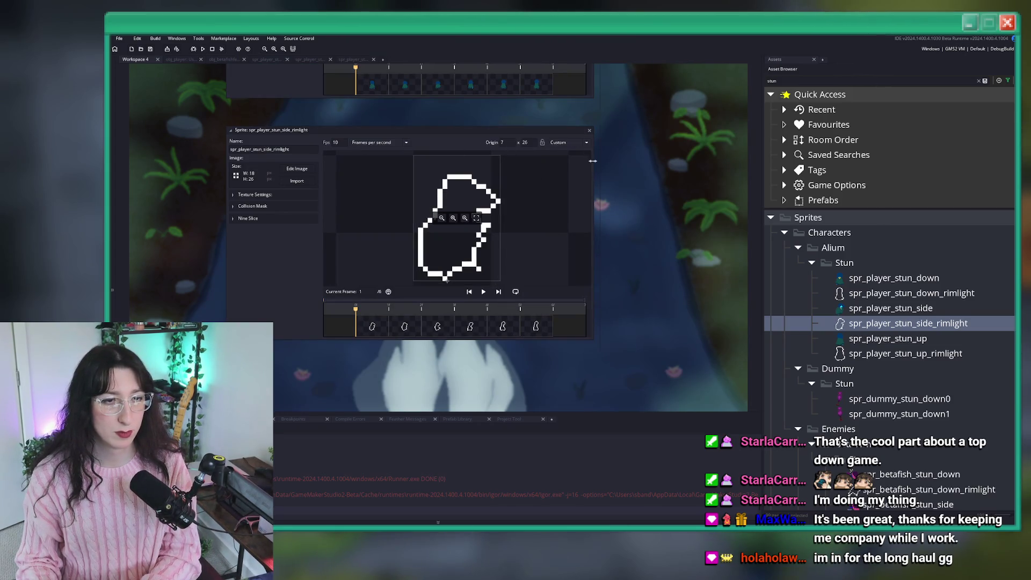
pyautogui.click(589, 131)
# Import all six up-strip rim-light frames into spr_player_stun_up_rimlight
pyautogui.click(859, 340)
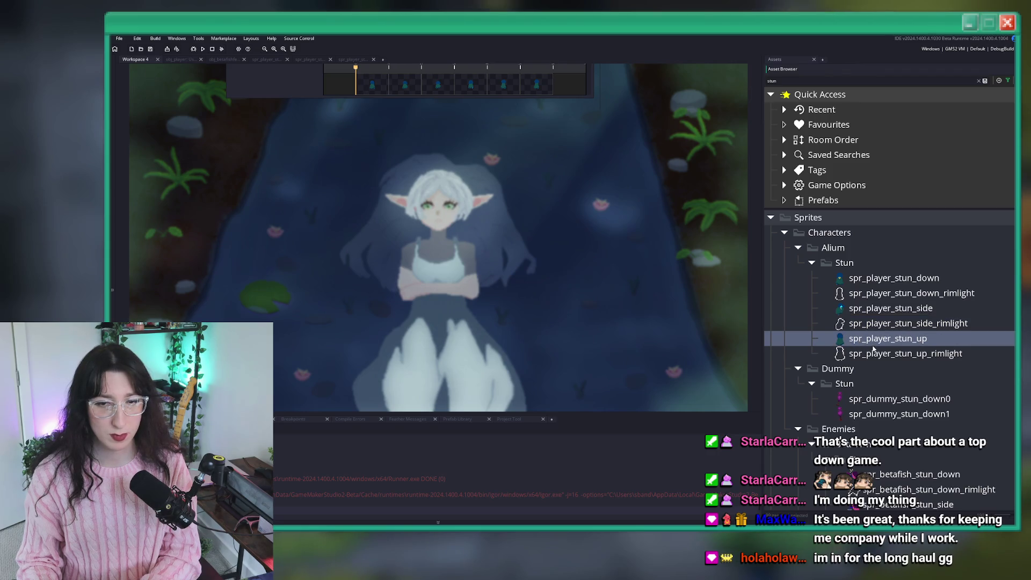
pyautogui.doubleClick(872, 352)
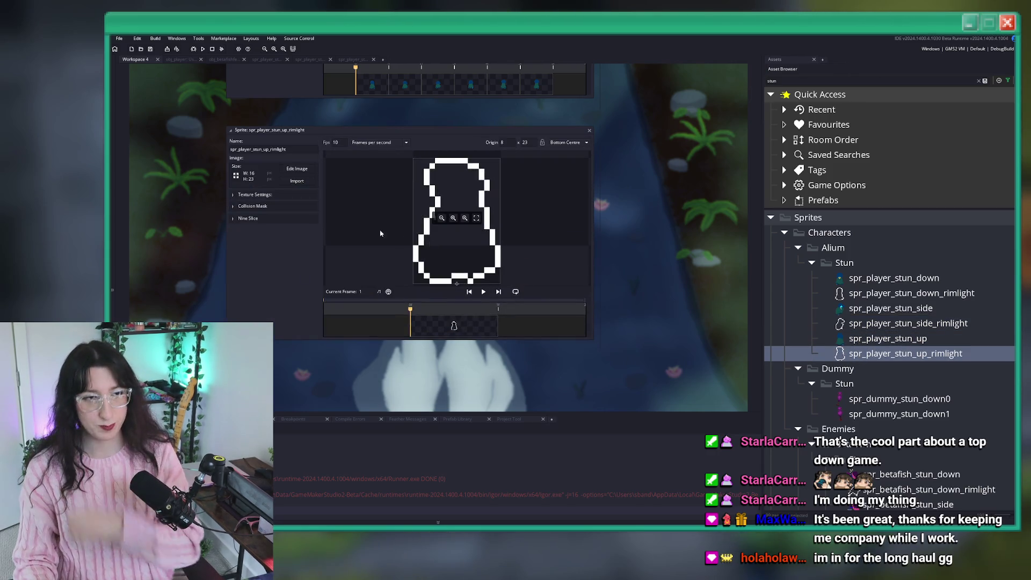
pyautogui.click(297, 181)
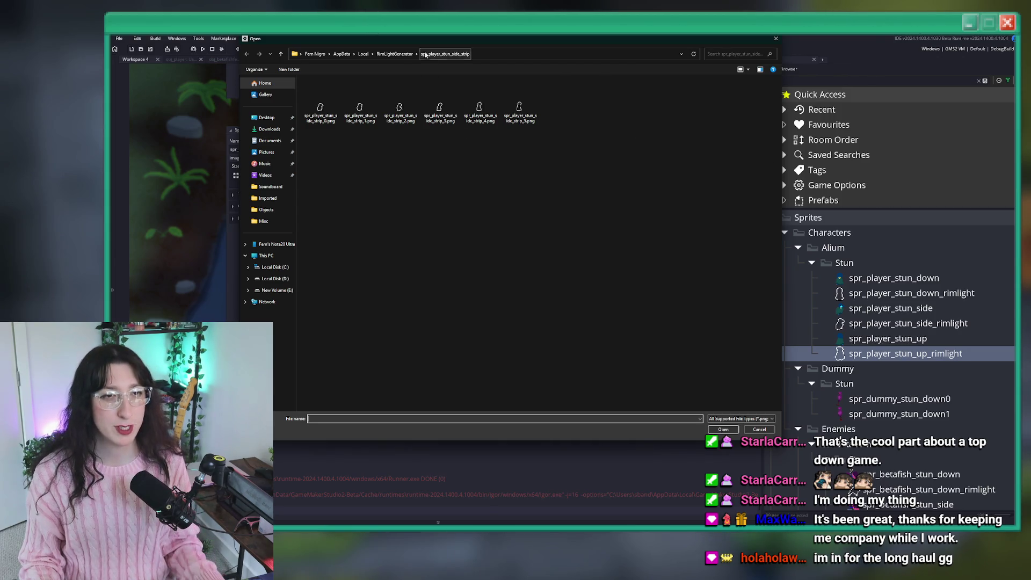
pyautogui.click(394, 54)
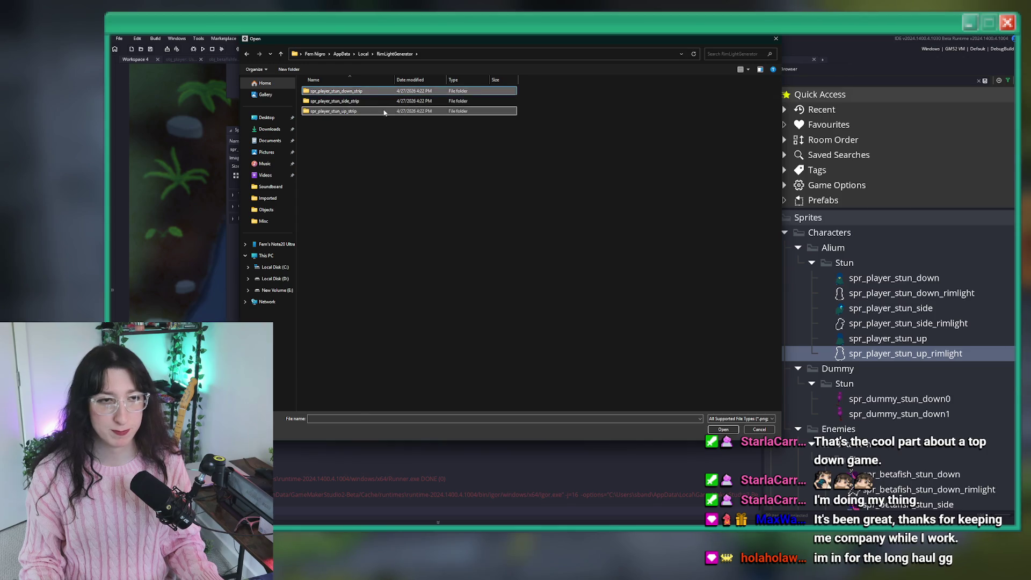
pyautogui.doubleClick(465, 111)
pyautogui.hotkey('ctrl', 'a')
pyautogui.press('Return')
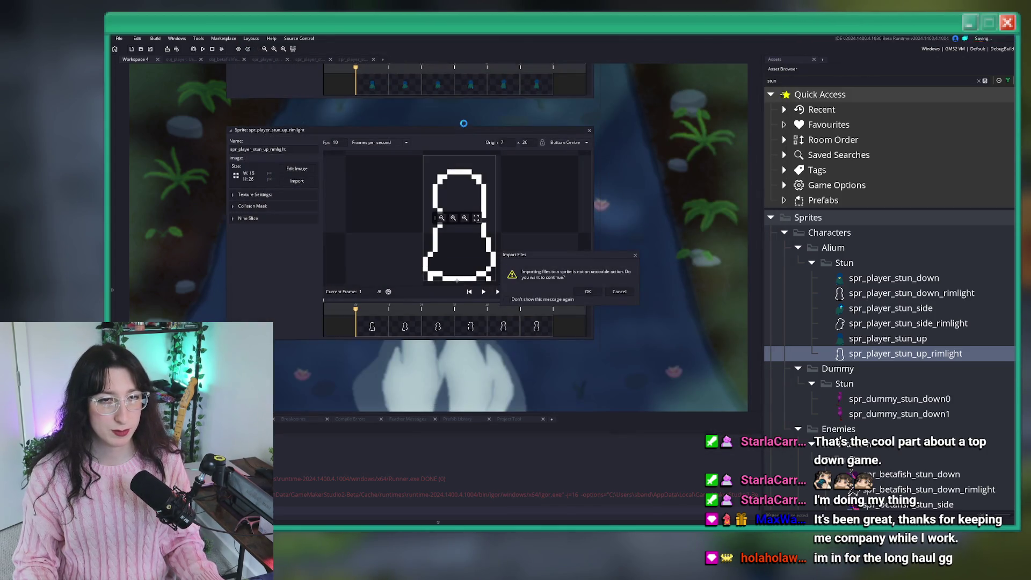
# Open spr_player_stun_up beside its rim-light version and start a game build with F5
pyautogui.scroll(-3, 611, 255)
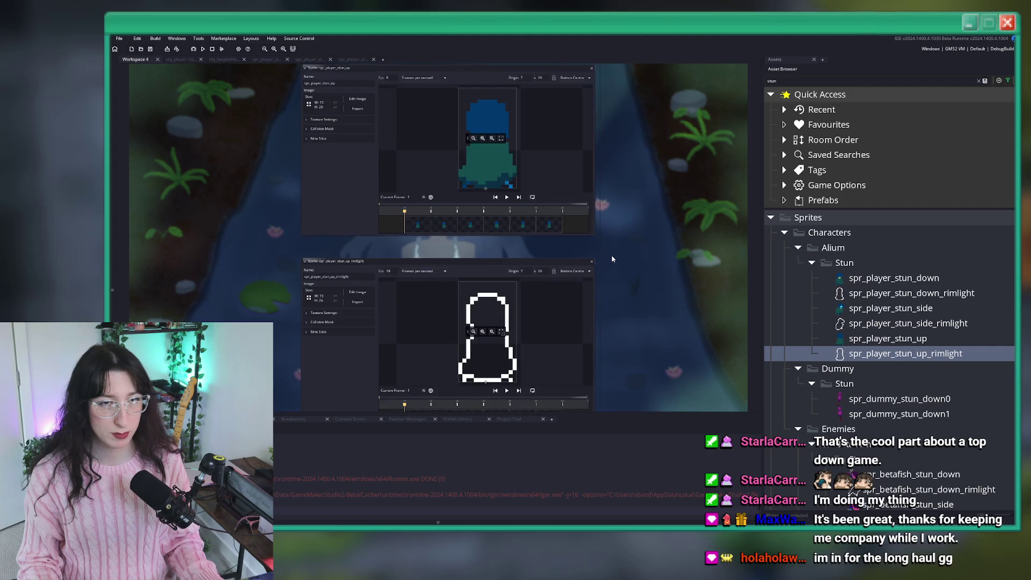
pyautogui.doubleClick(768, 338)
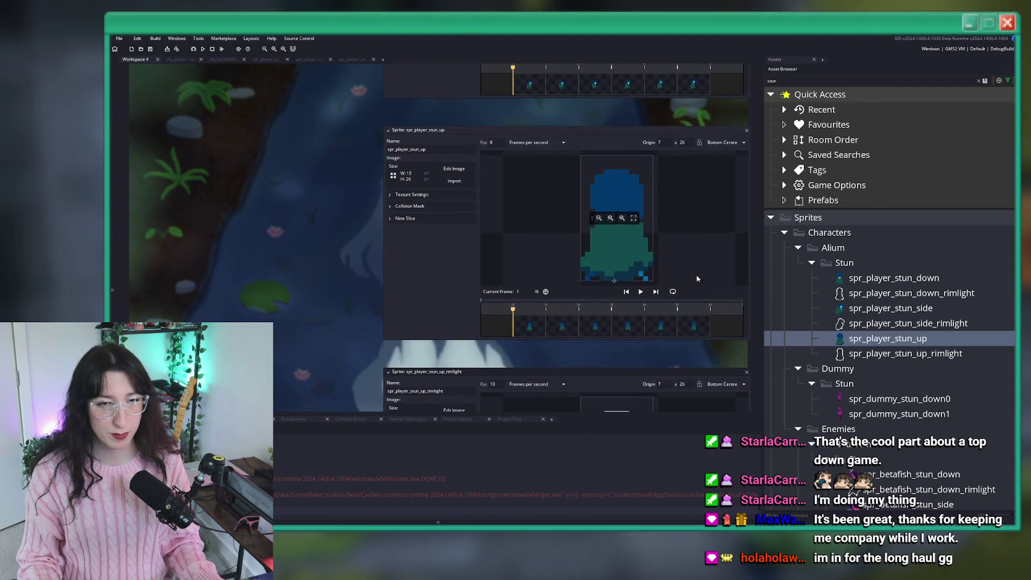
pyautogui.press('F5')
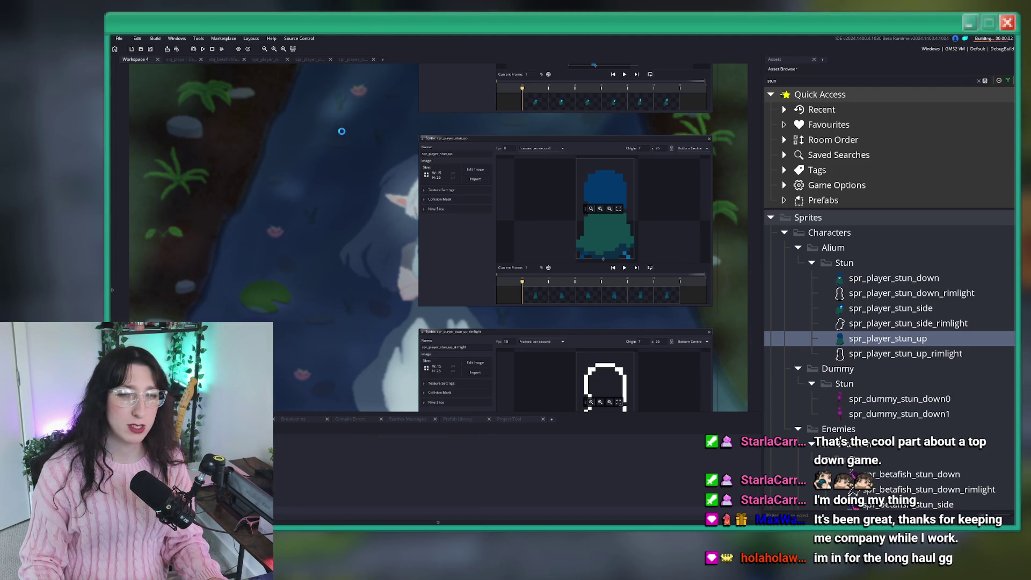
pyautogui.press('BackSpace')
pyautogui.press('BackSpace')
pyautogui.press('BackSpace')
pyautogui.write('hear')
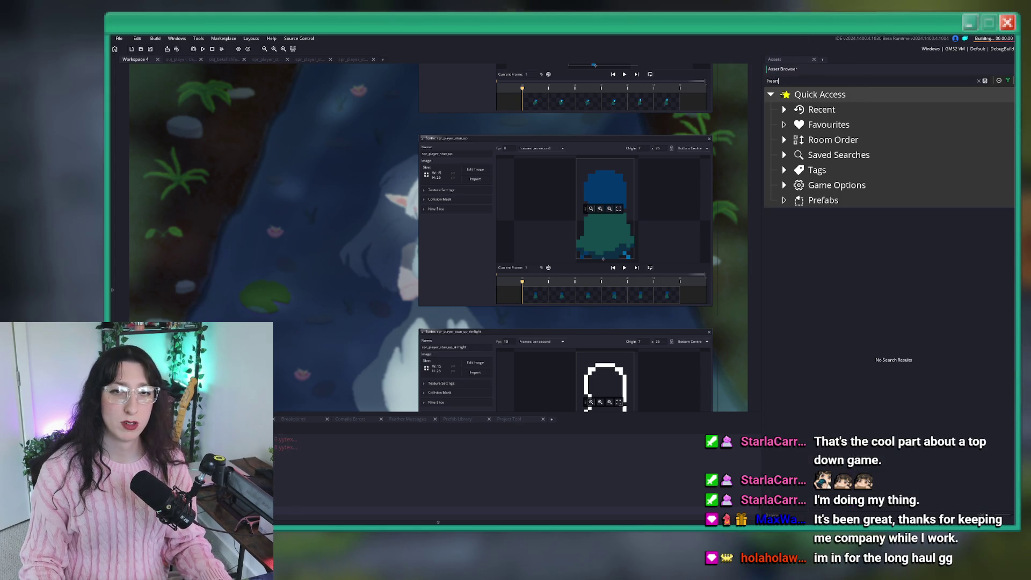
pyautogui.write('t')
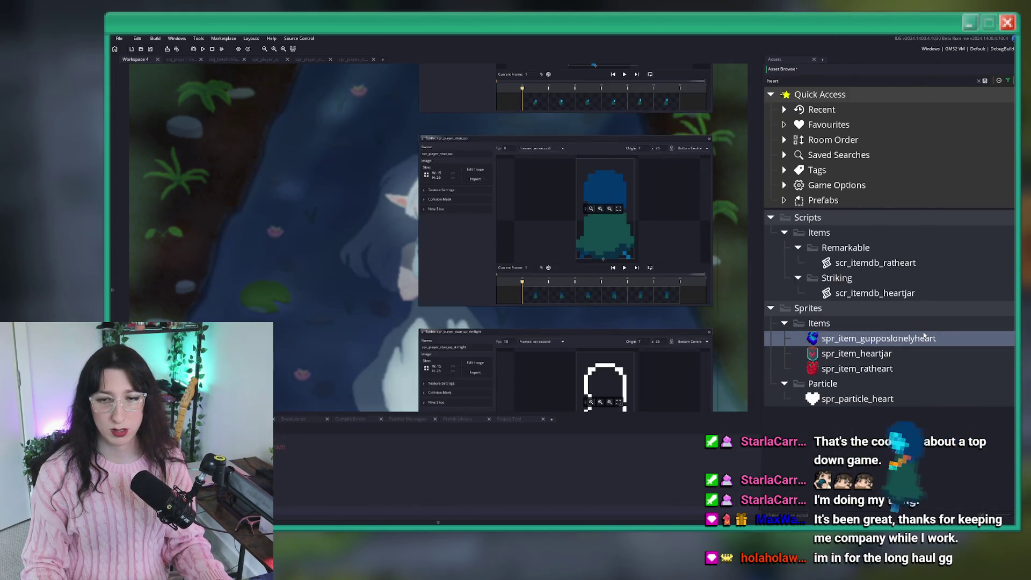
# Enter gameplay and spawn a Heart Jar with the console command item_spawn "Heart Jar"
pyautogui.press('Return')
pyautogui.press('`')
pyautogui.write('item')
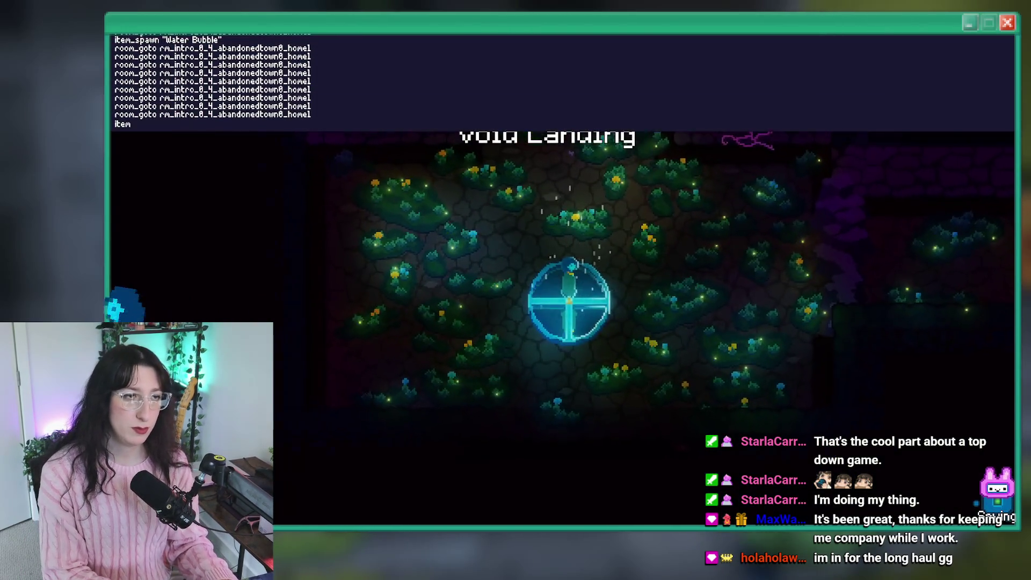
pyautogui.write('_spawn "Heart Jar"')
pyautogui.press('Return')
pyautogui.press('`')
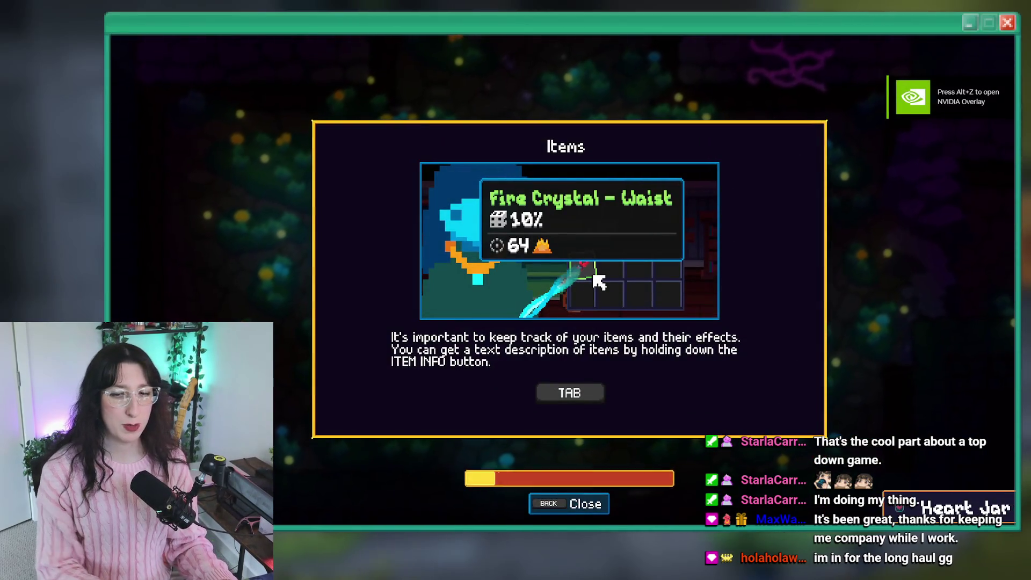
pyautogui.press('Escape')
# Spawn several more Heart Jars and collect them all to raise max health to 340
pyautogui.press('`')
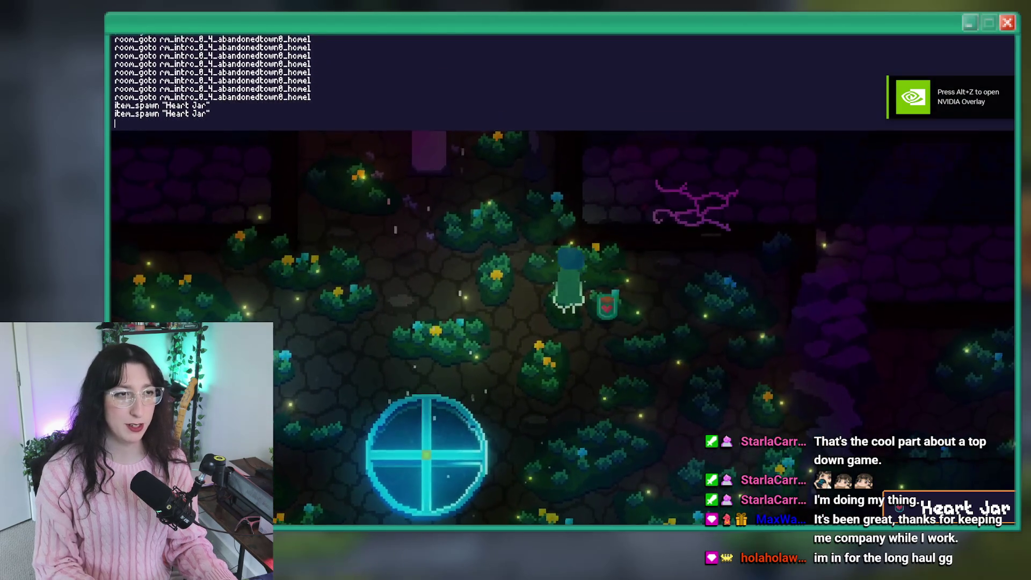
pyautogui.press('Return')
pyautogui.press('Return')
pyautogui.press('Return')
pyautogui.press('`')
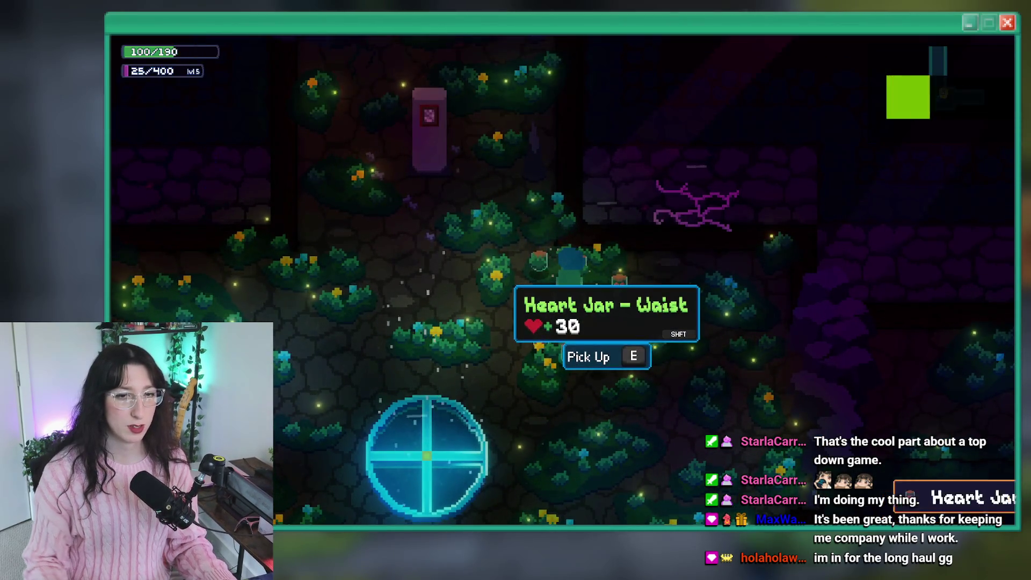
pyautogui.press('e')
pyautogui.press('Tab')
pyautogui.press('Tab')
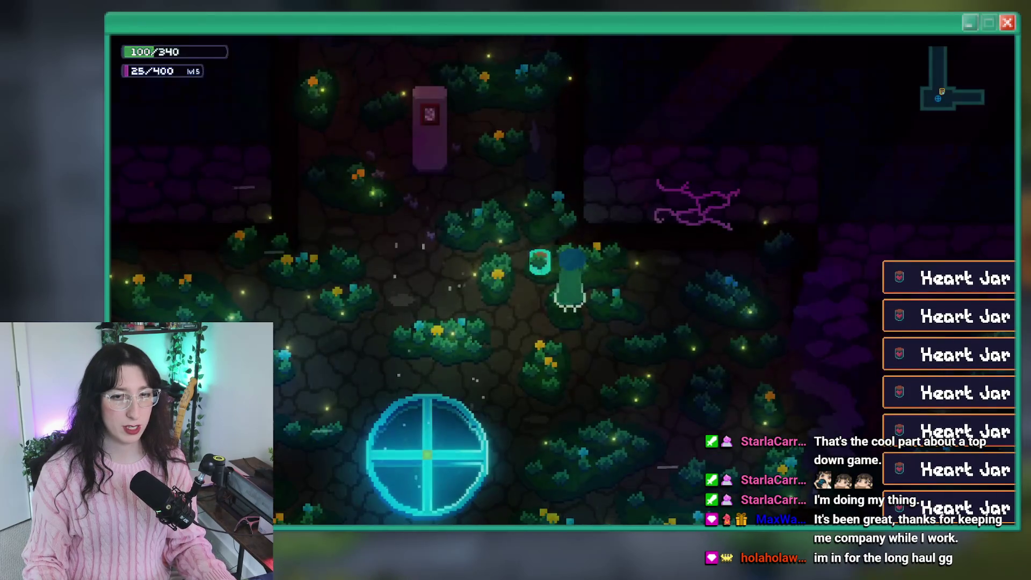
pyautogui.press('a')
# Rerun the earlier room_goto console command to warp to the brick-walled room
pyautogui.press('`')
pyautogui.press('Up')
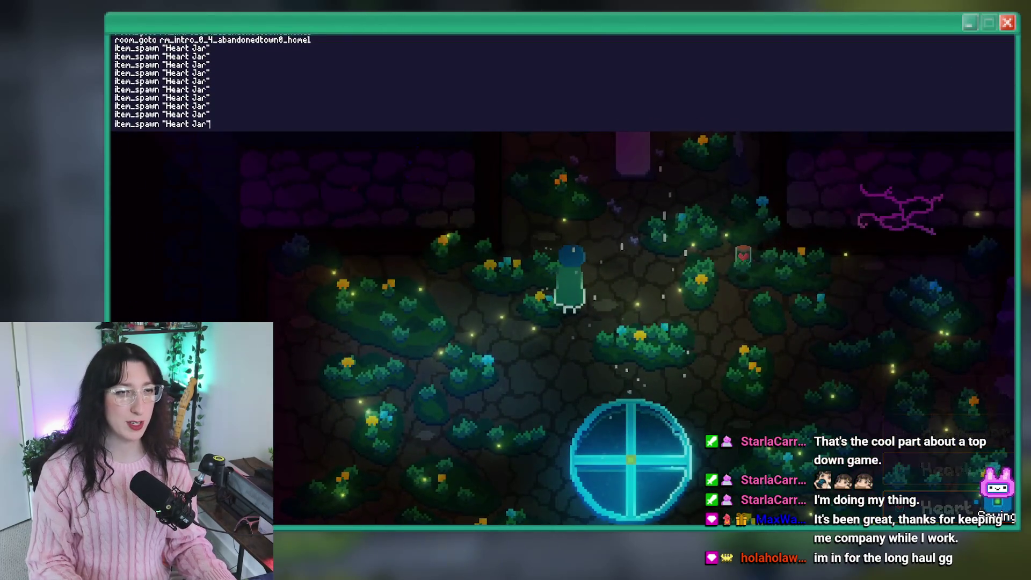
pyautogui.press('Up')
pyautogui.press('Return')
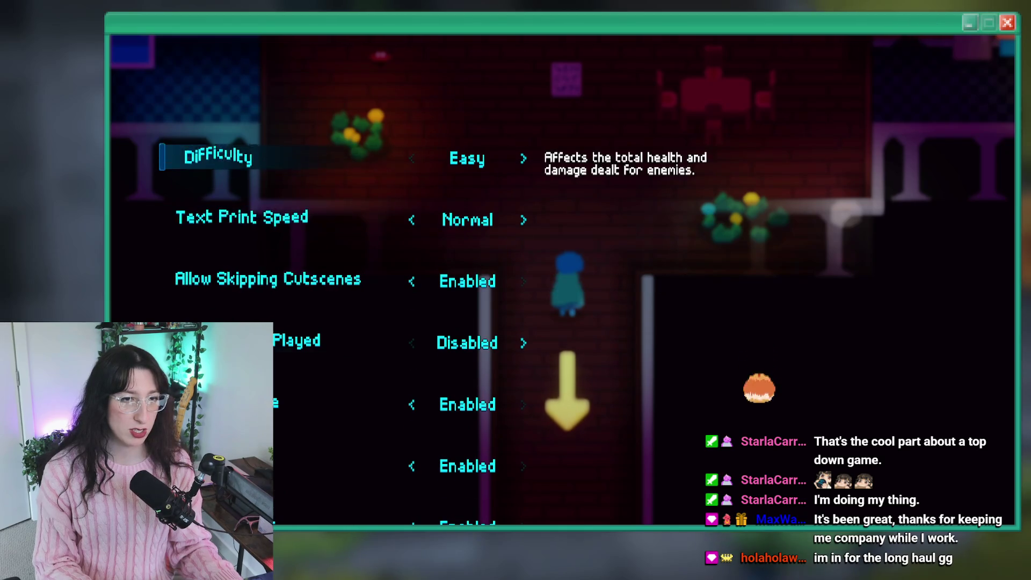
# Close the settings menu, enter the Abandoned Town doorway, and move around the area
pyautogui.press('Escape')
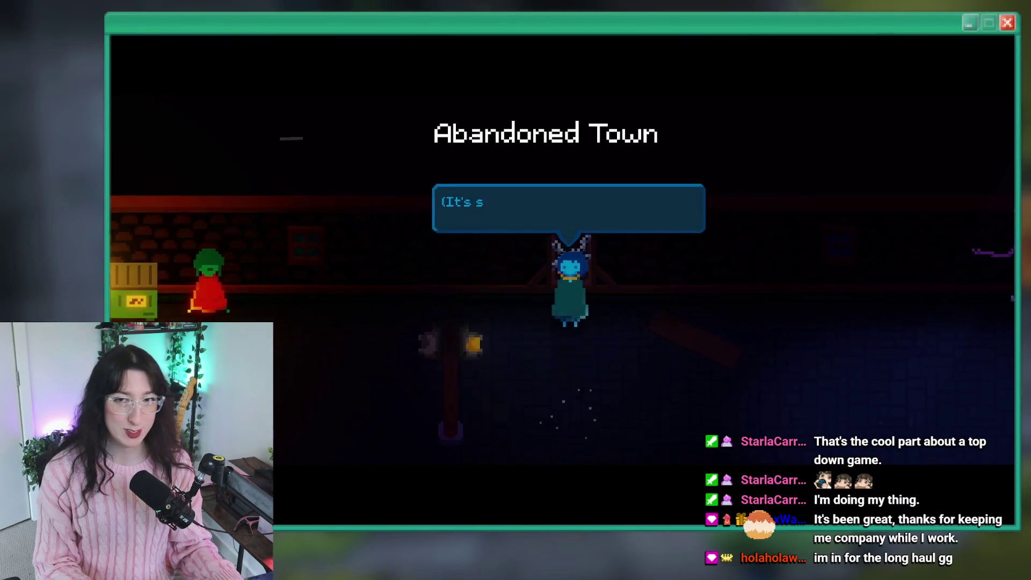
pyautogui.press('e')
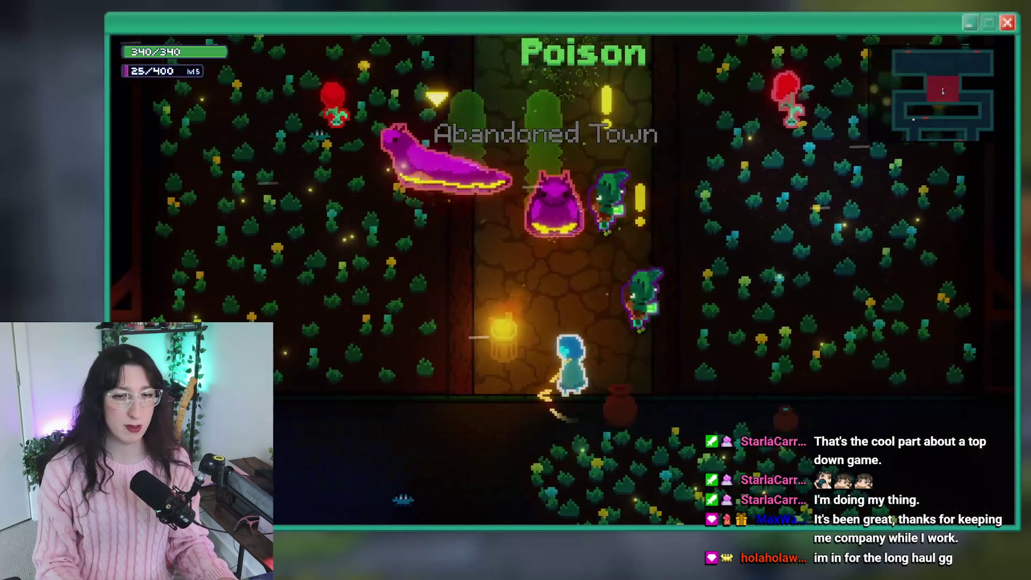
pyautogui.press('s')
pyautogui.press('d')
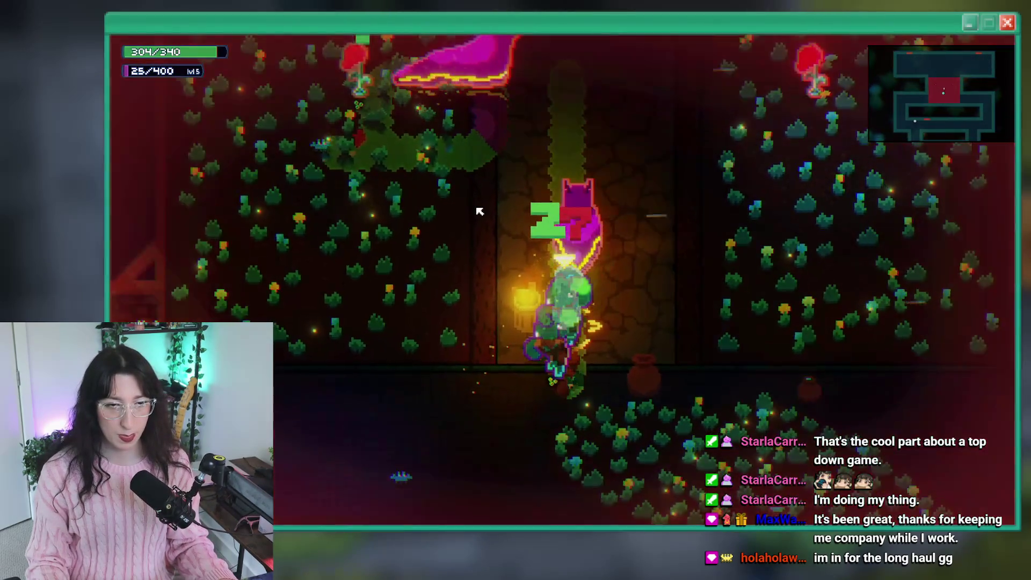
pyautogui.press('a')
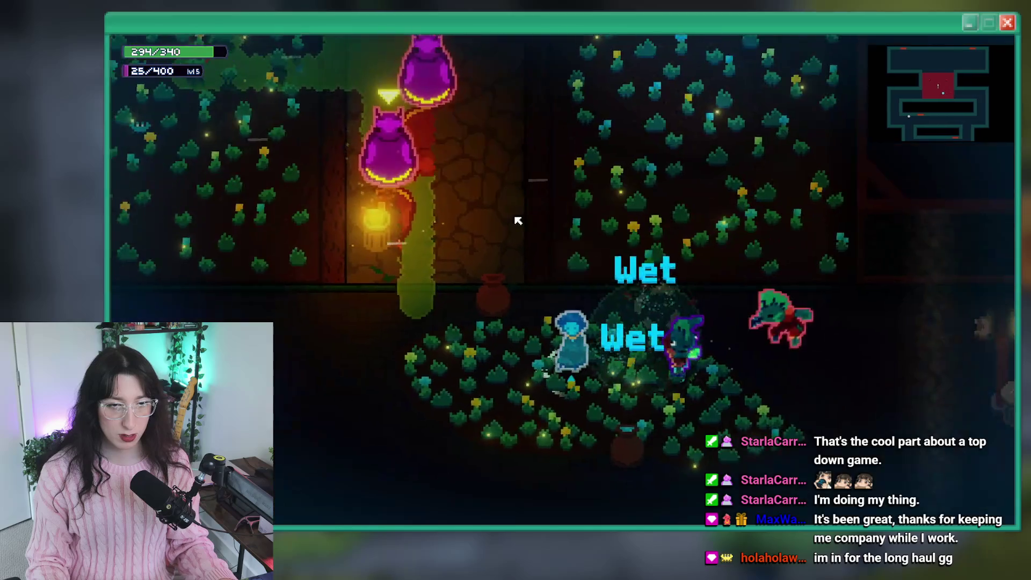
pyautogui.press('a')
pyautogui.press('s')
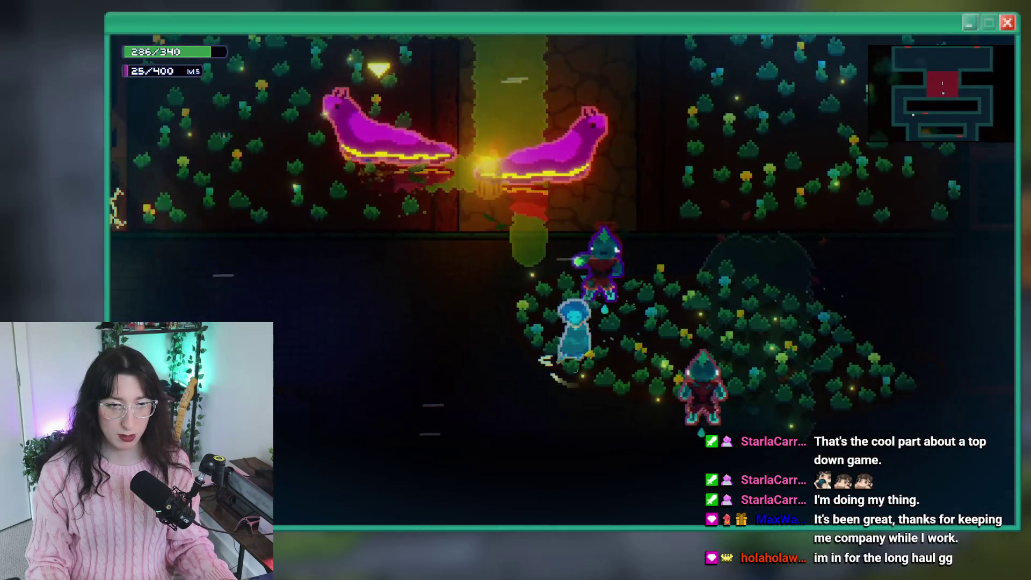
# Walk through the slug room into the corridor enemies to trigger stuns, then return to the stun sprite
pyautogui.press('w')
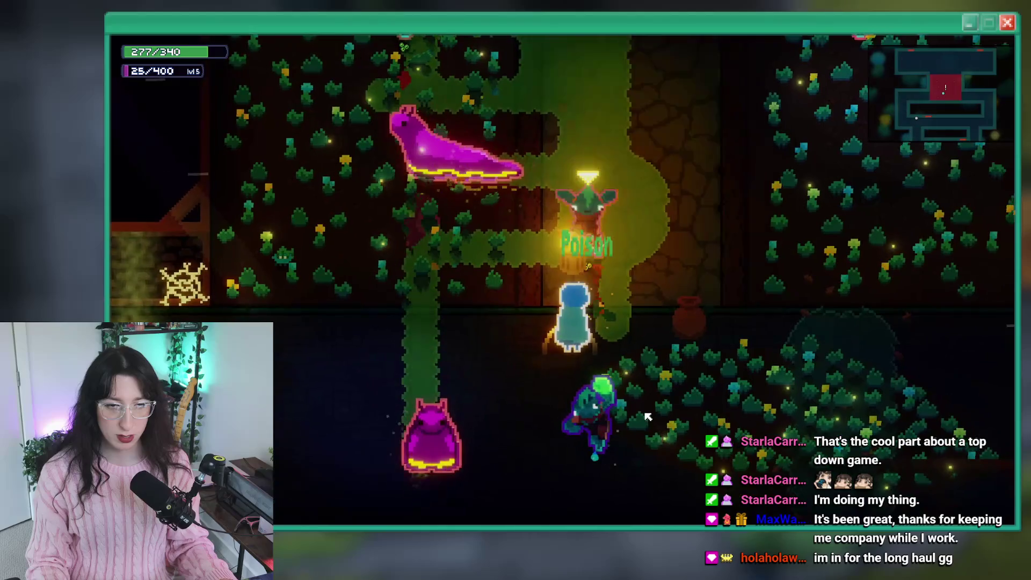
pyautogui.press('w')
pyautogui.press('a')
pyautogui.press('a')
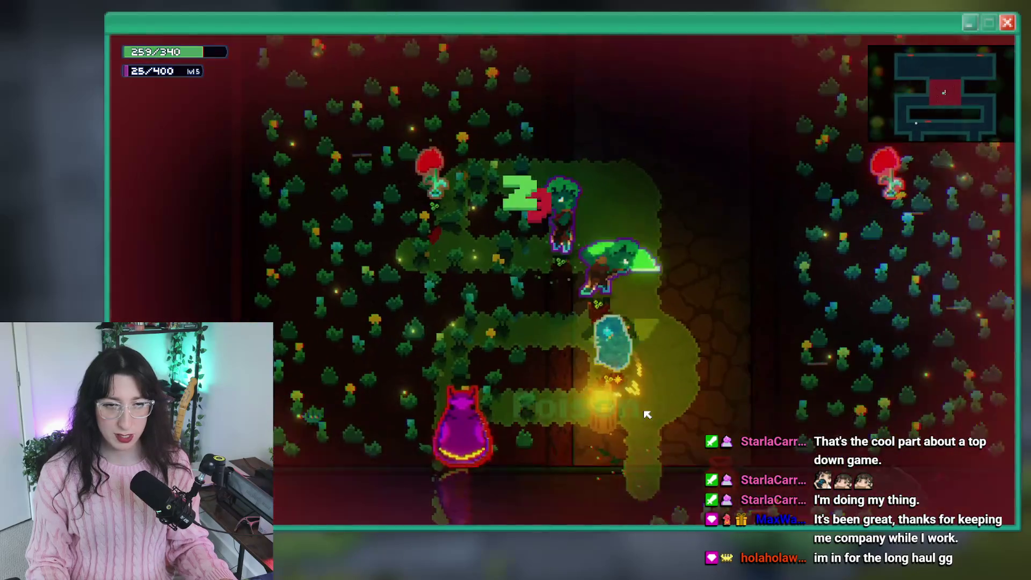
pyautogui.press('w')
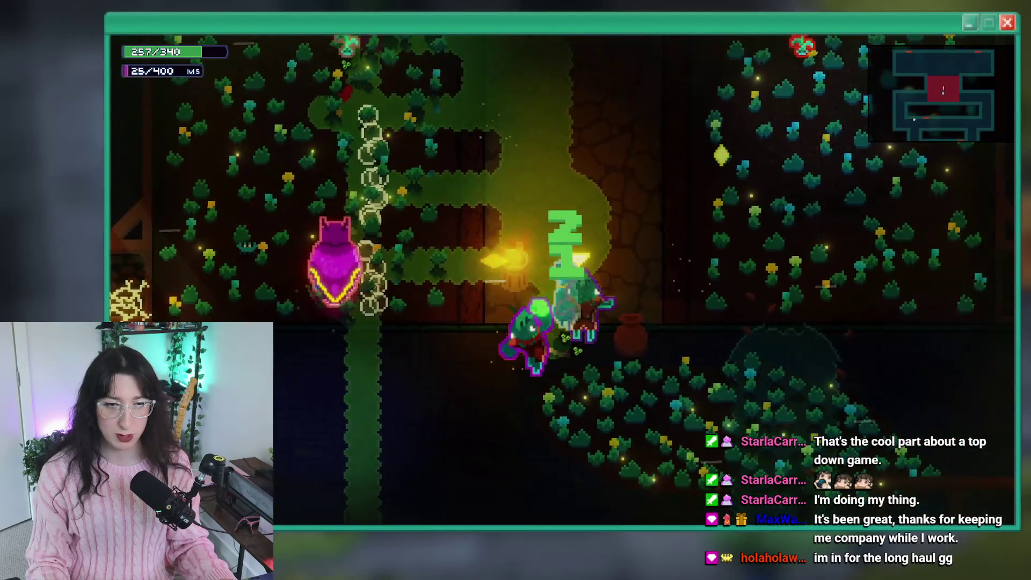
pyautogui.press('s')
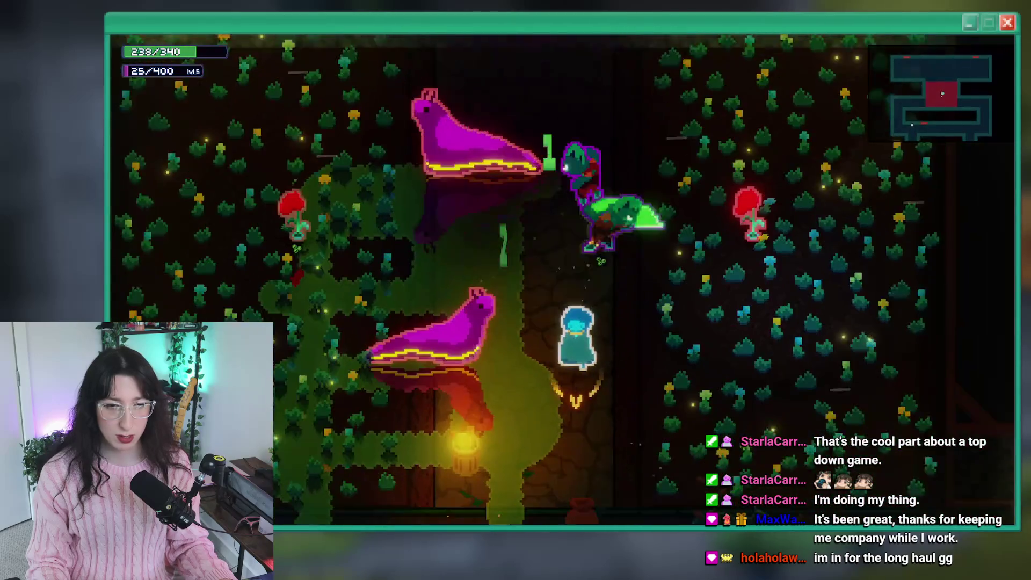
pyautogui.press('s')
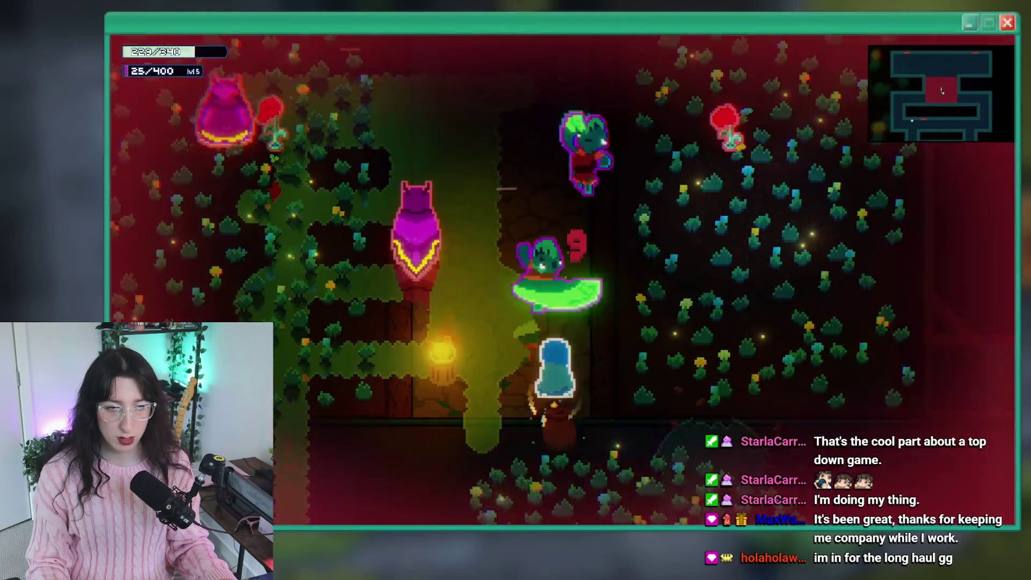
pyautogui.press('w')
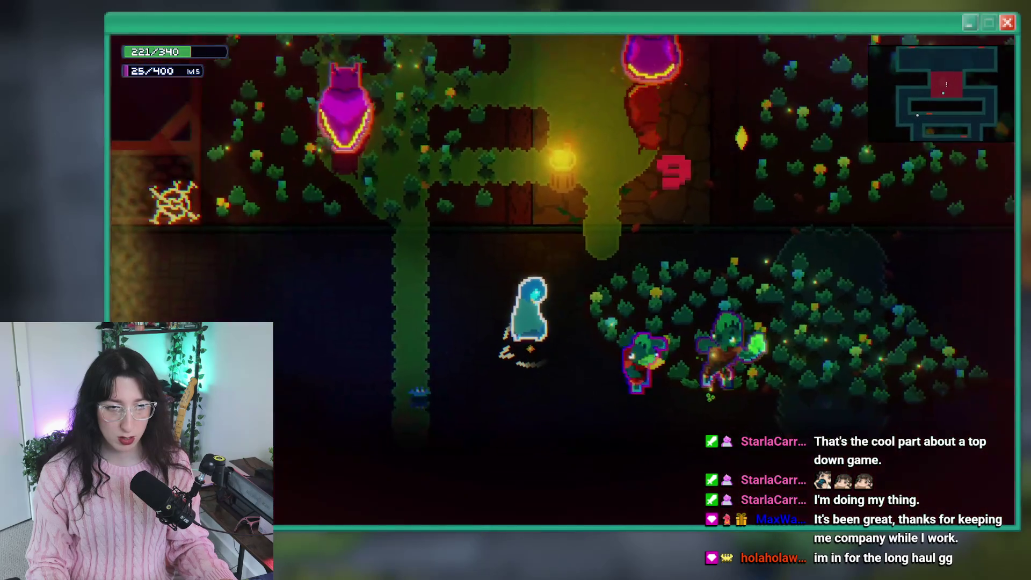
pyautogui.press('s')
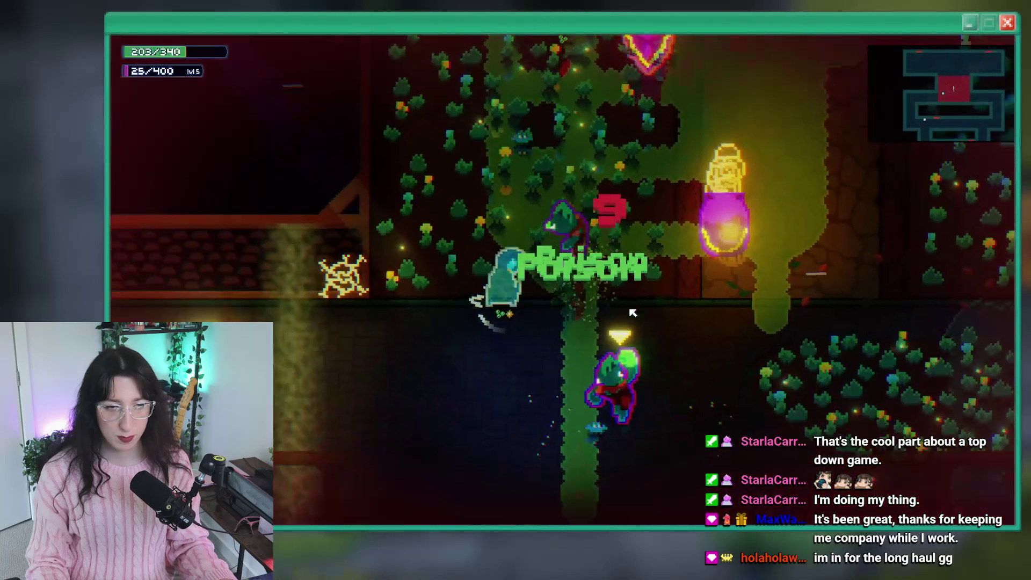
pyautogui.press('d')
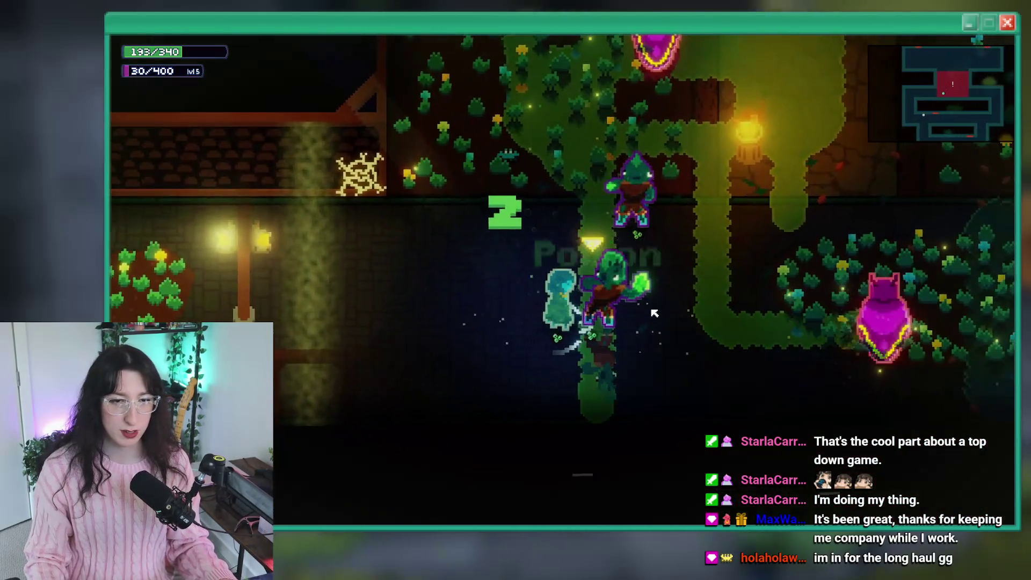
pyautogui.press('d')
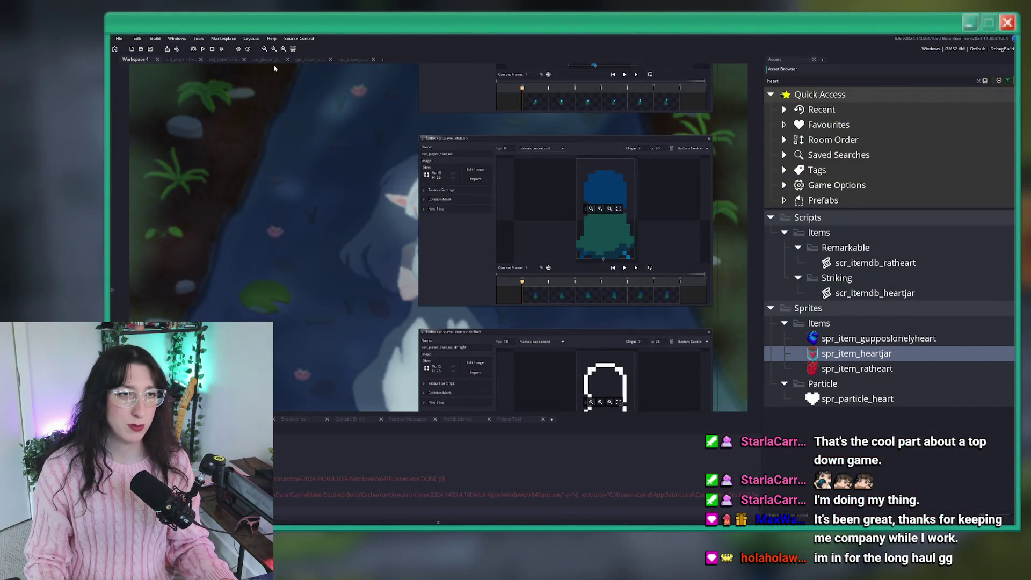
pyautogui.click(342, 60)
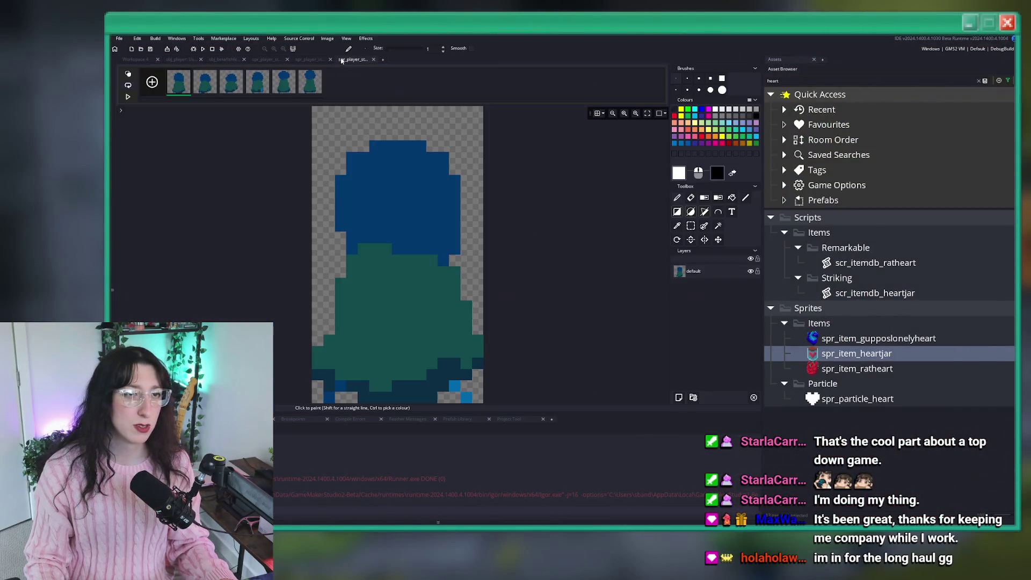
# In obj_player User Event 0, offset the stun direction by 180 and add case 360 beside case 0
pyautogui.click(230, 61)
pyautogui.click(187, 60)
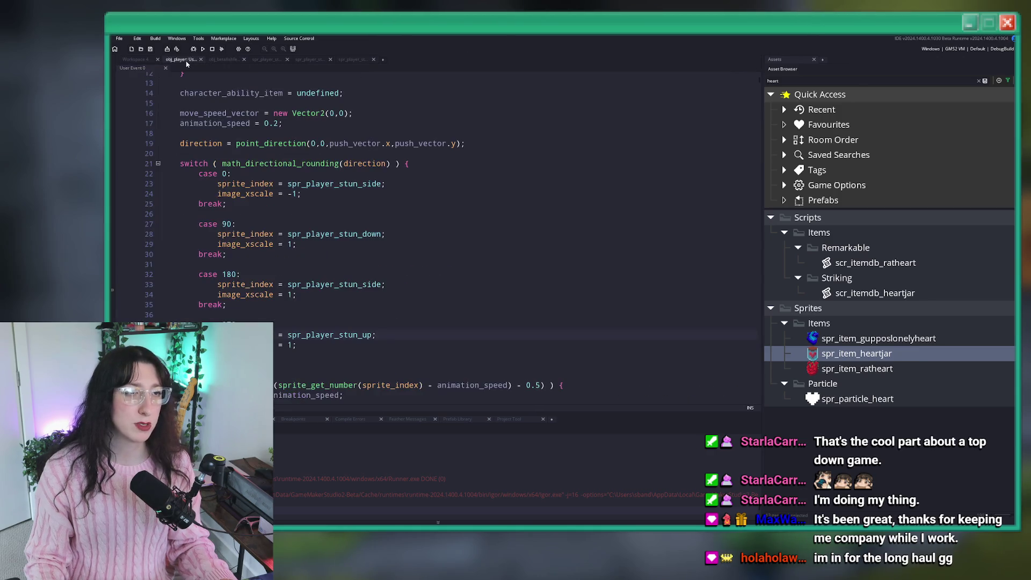
pyautogui.scroll(2, 322, 151)
pyautogui.click(350, 190)
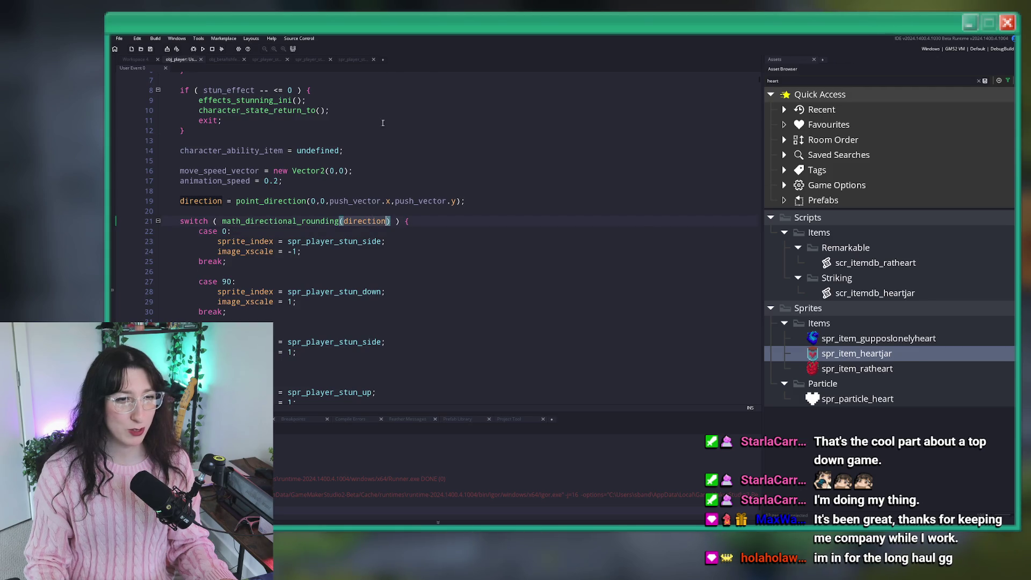
pyautogui.scroll(-2, 349, 198)
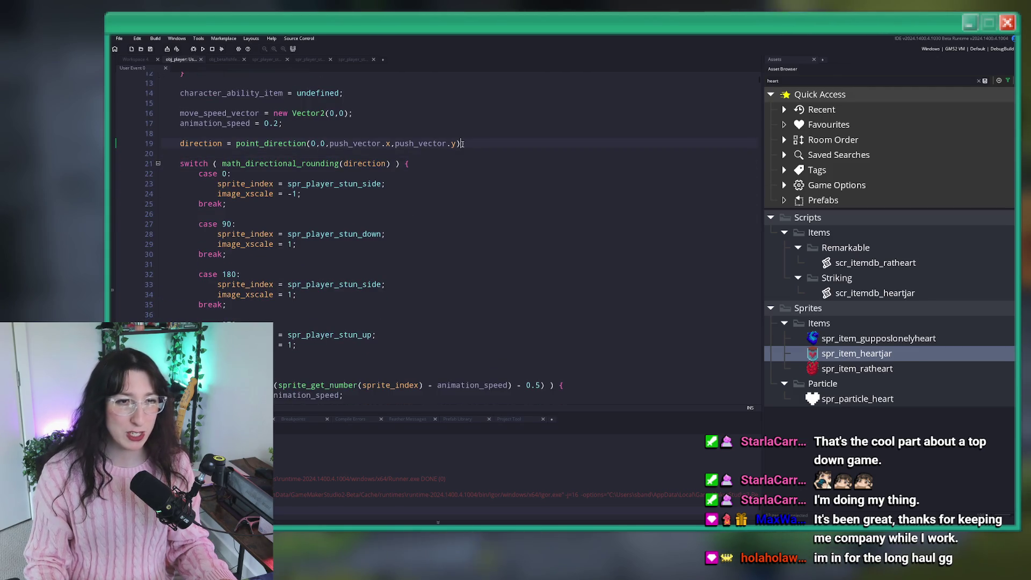
pyautogui.write('-')
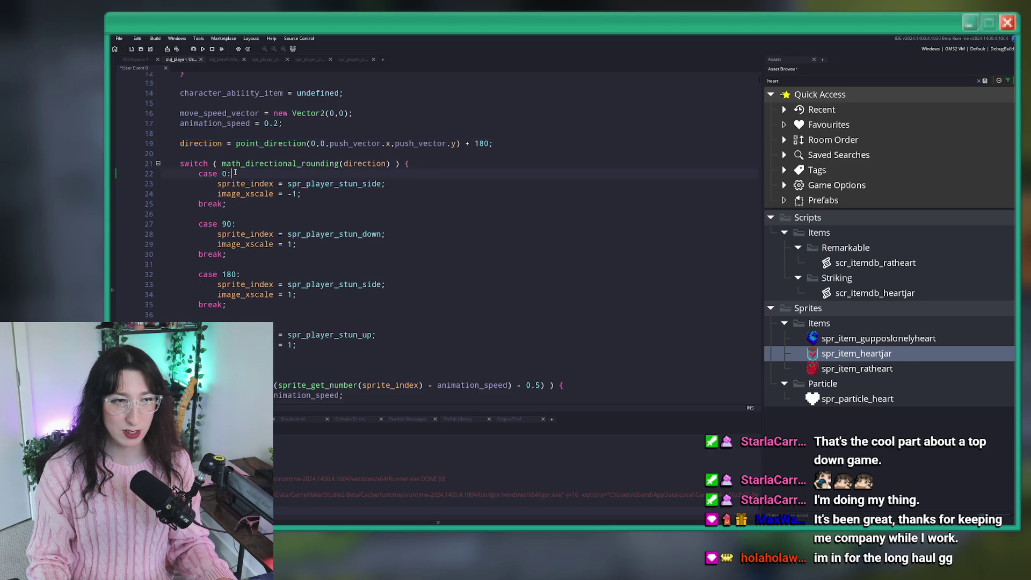
pyautogui.hotkey('ctrl', 'd')
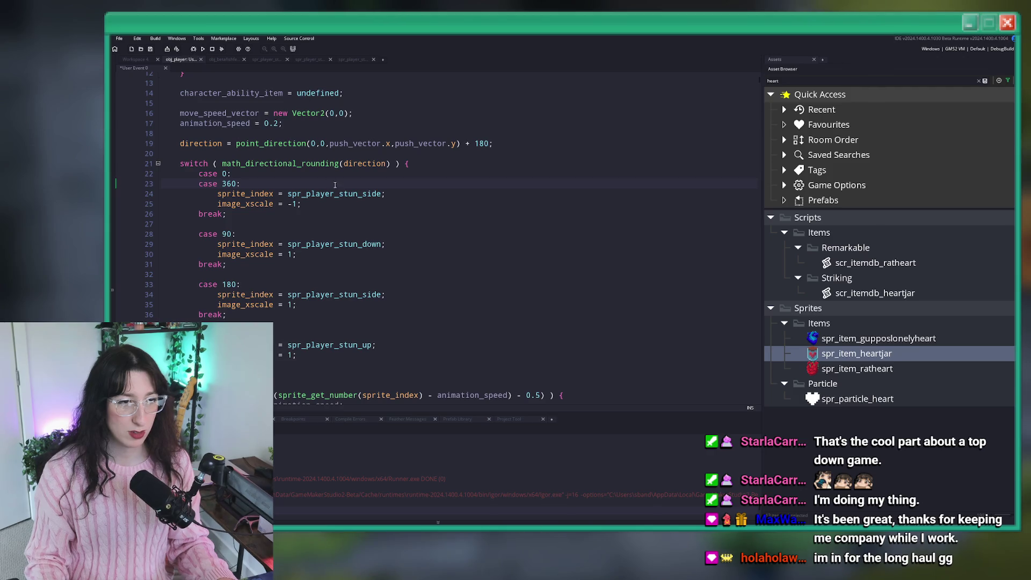
pyautogui.middleClick(289, 163)
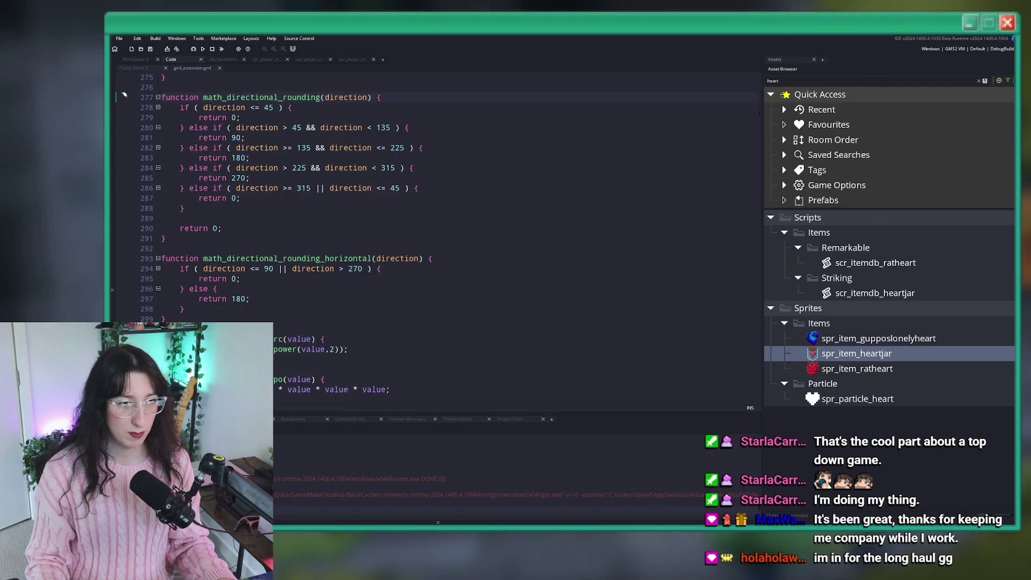
# Return to the player code and remove the + 180 offset from the stun direction line
pyautogui.click(213, 70)
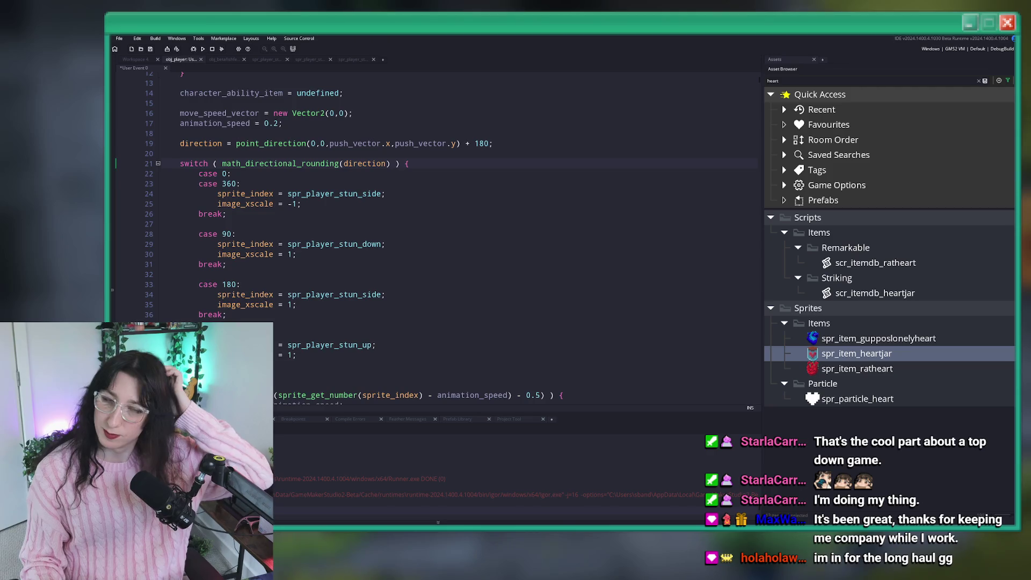
pyautogui.moveTo(279, 165)
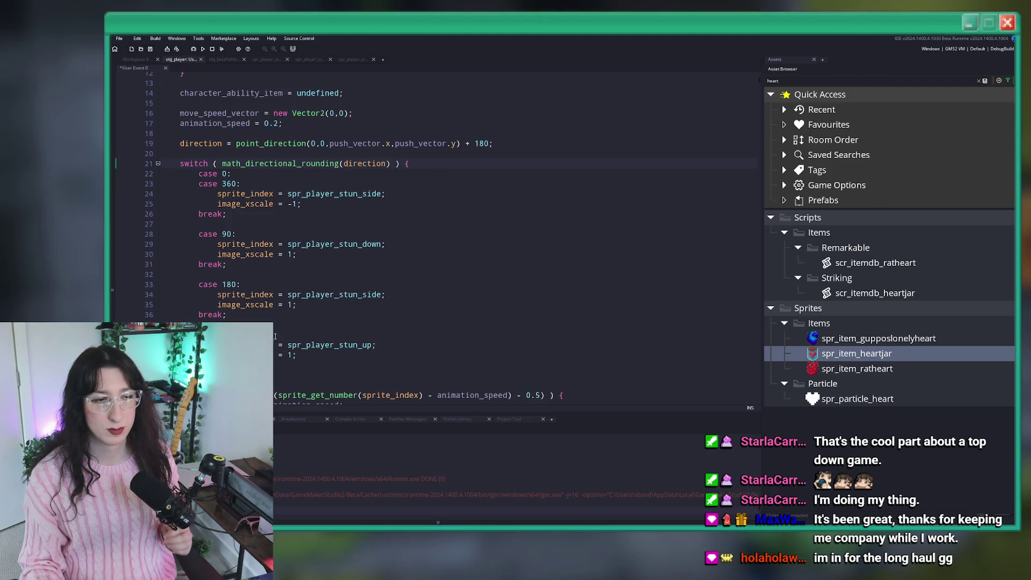
pyautogui.click(376, 163)
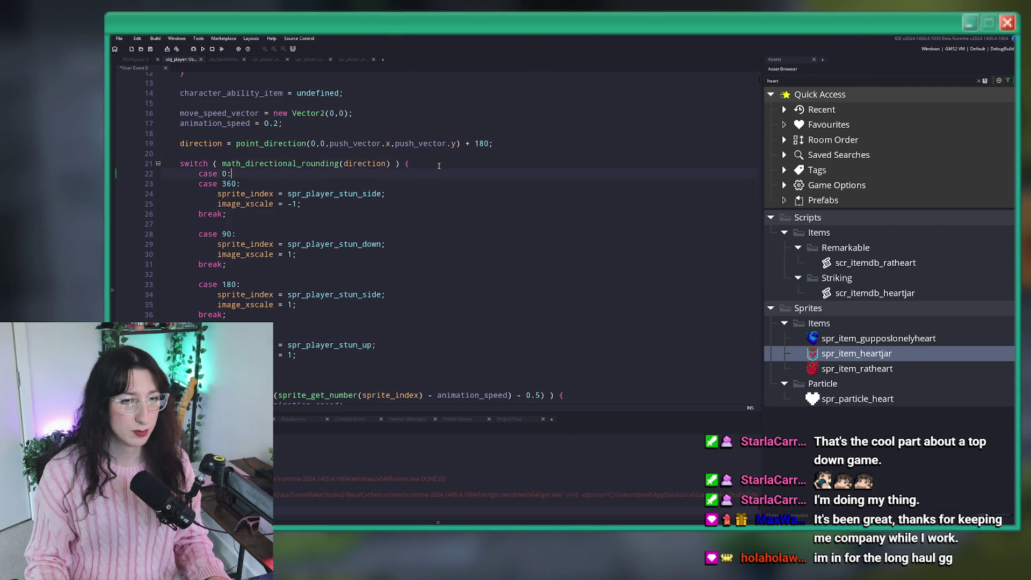
pyautogui.moveTo(426, 141)
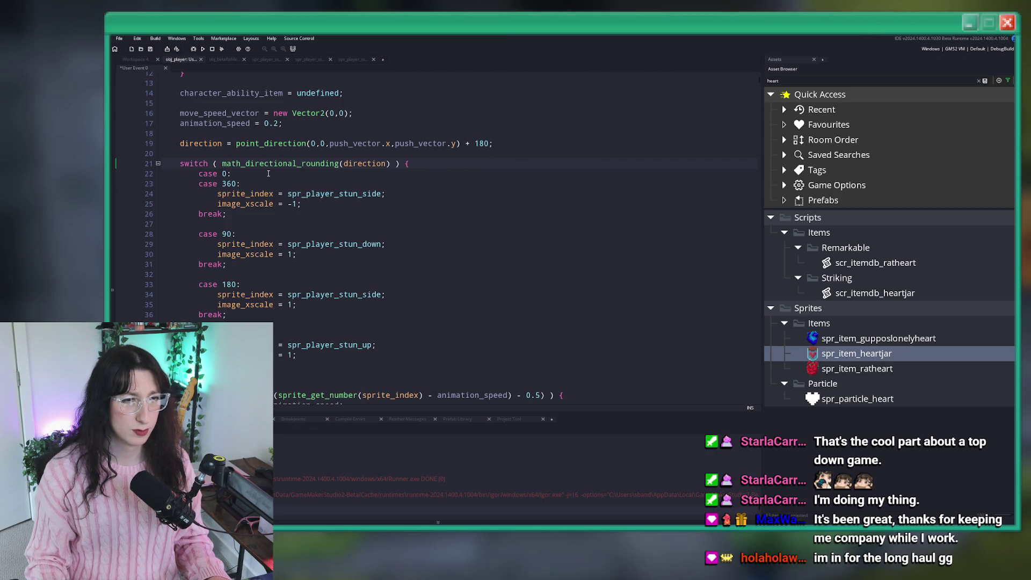
pyautogui.click(197, 176)
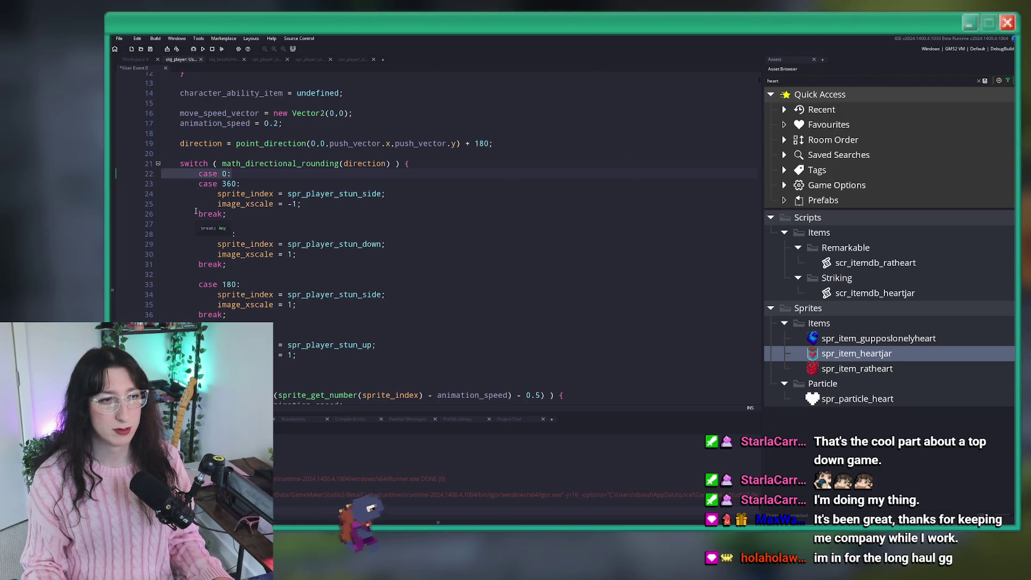
pyautogui.click(329, 146)
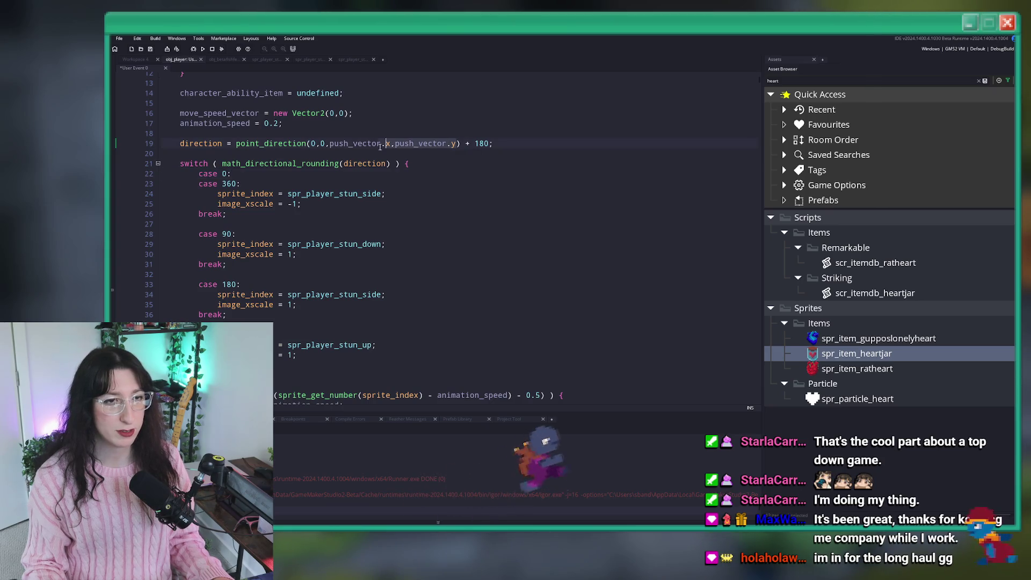
pyautogui.moveTo(461, 143); pyautogui.dragTo(489, 143)
pyautogui.press('BackSpace')
# Rewrite the call as point_direction(push_vector.x, push_vector.y, 0, 0) and save the player code
pyautogui.click(330, 145)
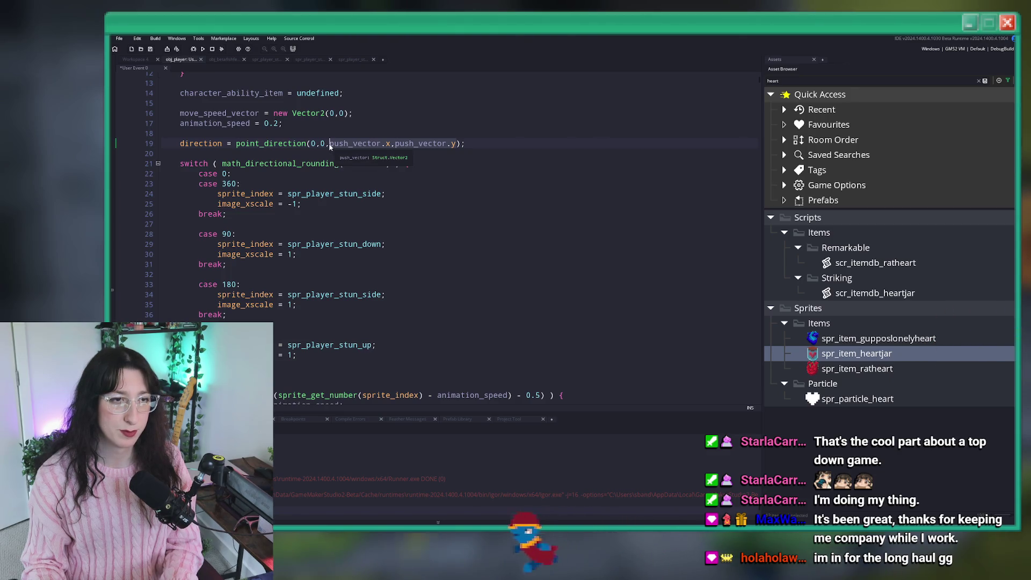
pyautogui.hotkey('shift', 'End')
pyautogui.write('0,0);')
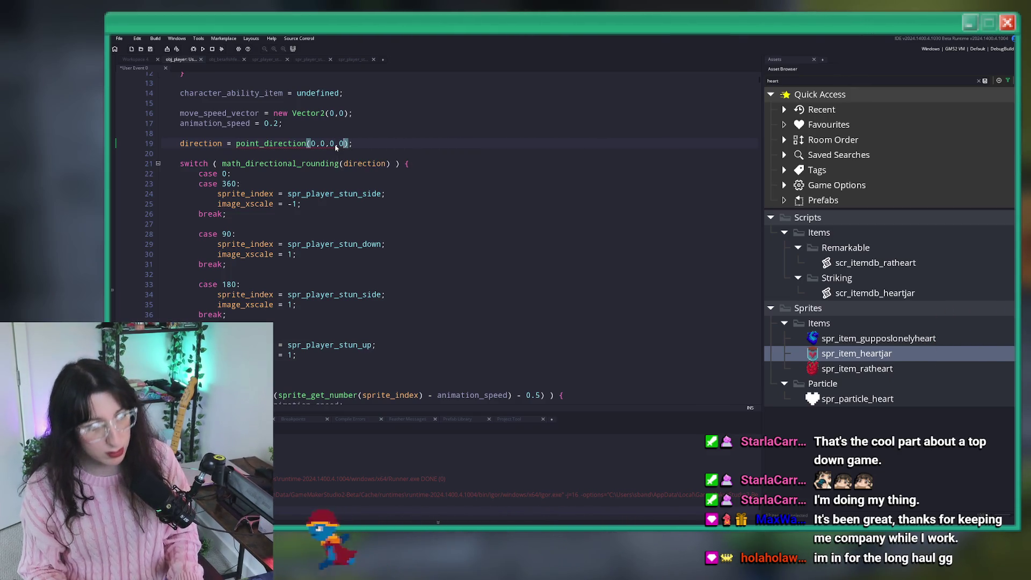
pyautogui.moveTo(325, 143); pyautogui.dragTo(311, 143)
pyautogui.write('push_vector.x,push_vector.y')
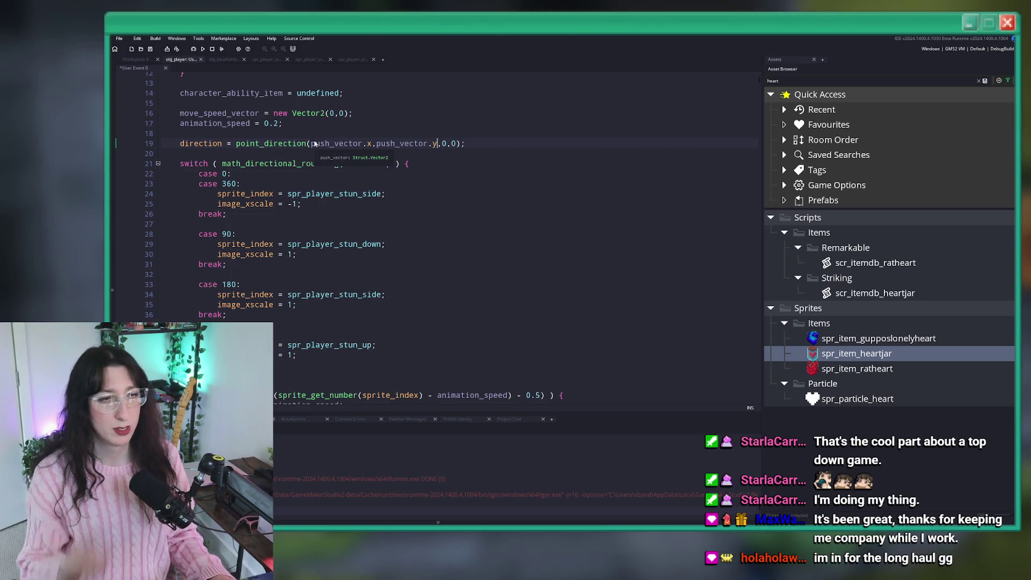
pyautogui.hotkey('ctrl', 's')
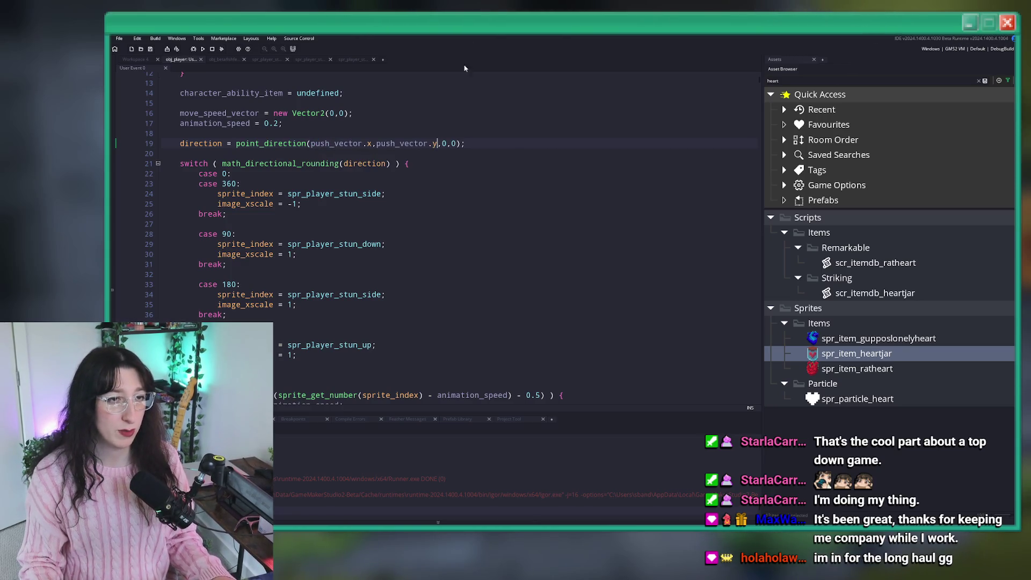
# Delete case 360 and swap the side flips: case 0 scale 1, case 180 scale -1
pyautogui.click(269, 182)
pyautogui.hotkey('shift', 'Home')
pyautogui.hotkey('shift', 'Home')
pyautogui.press('BackSpace')
pyautogui.press('BackSpace')
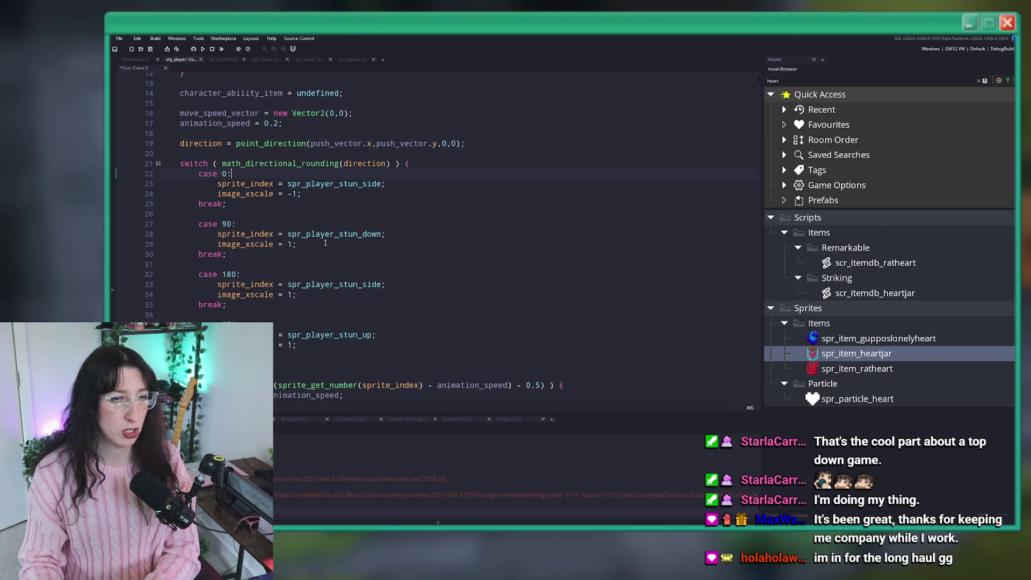
pyautogui.click(292, 194)
pyautogui.press('BackSpace')
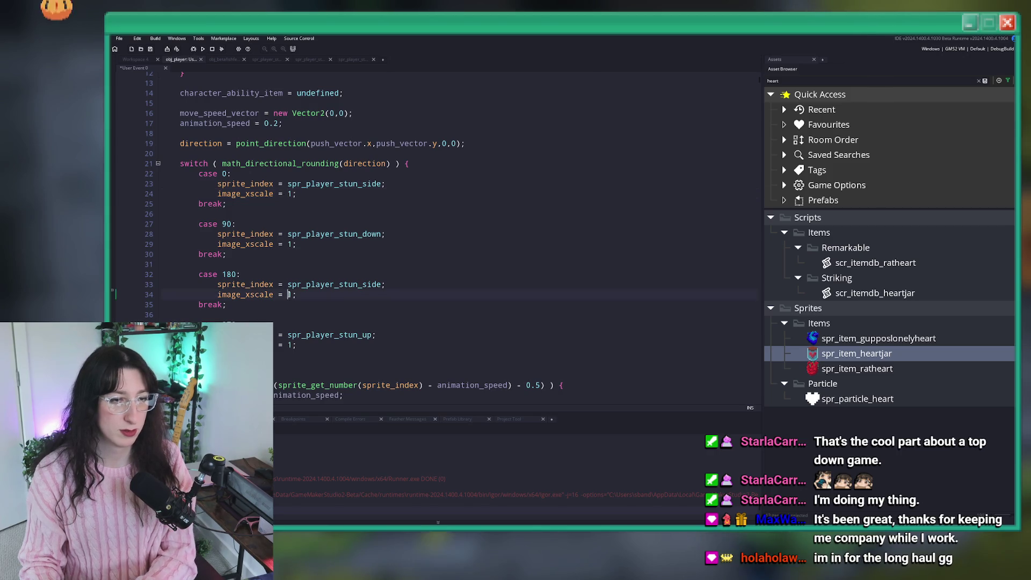
pyautogui.click(290, 294)
pyautogui.write('-')
# Swap spr_player_stun_down and spr_player_stun_up in the vertical cases, then run the game with F5
pyautogui.doubleClick(336, 234)
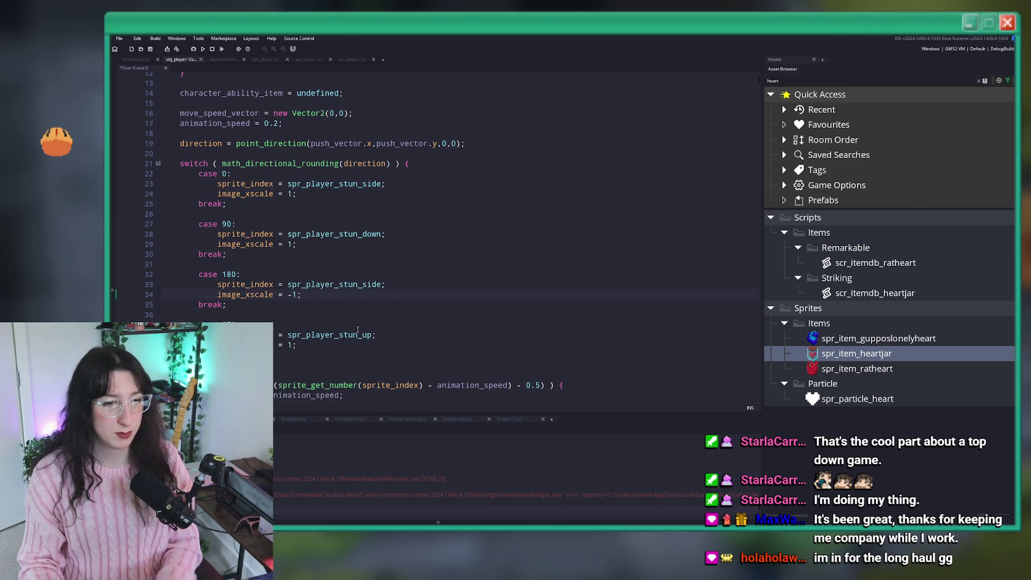
pyautogui.write('spr_player_stun_up')
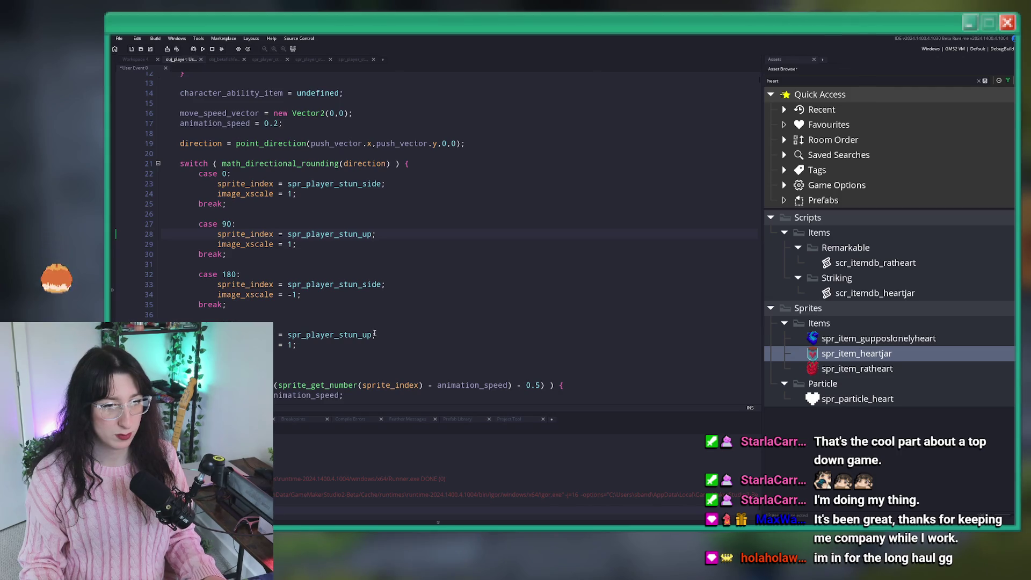
pyautogui.doubleClick(364, 335)
pyautogui.write('spr_player_stun_down')
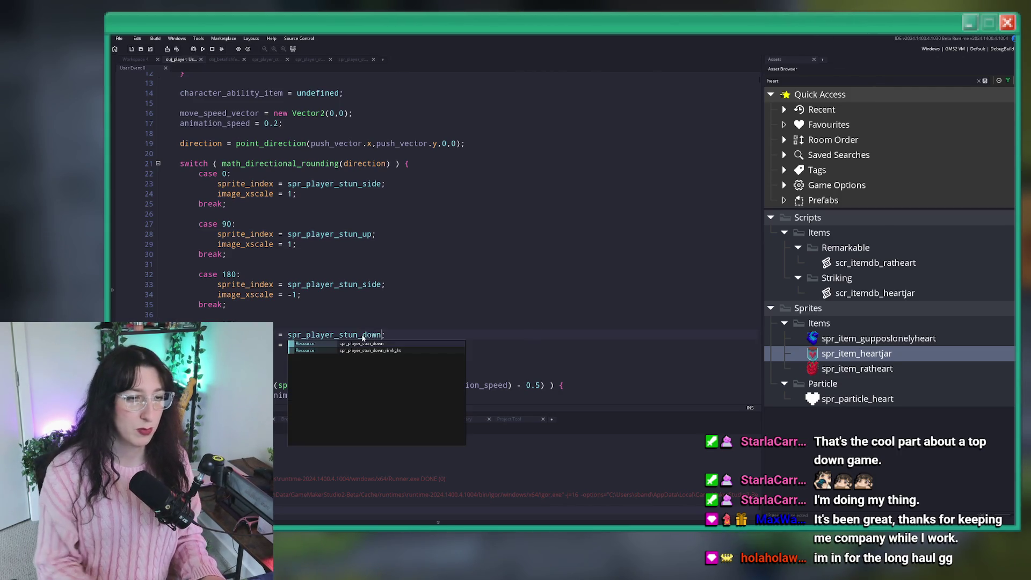
pyautogui.click(413, 228)
pyautogui.press('F5')
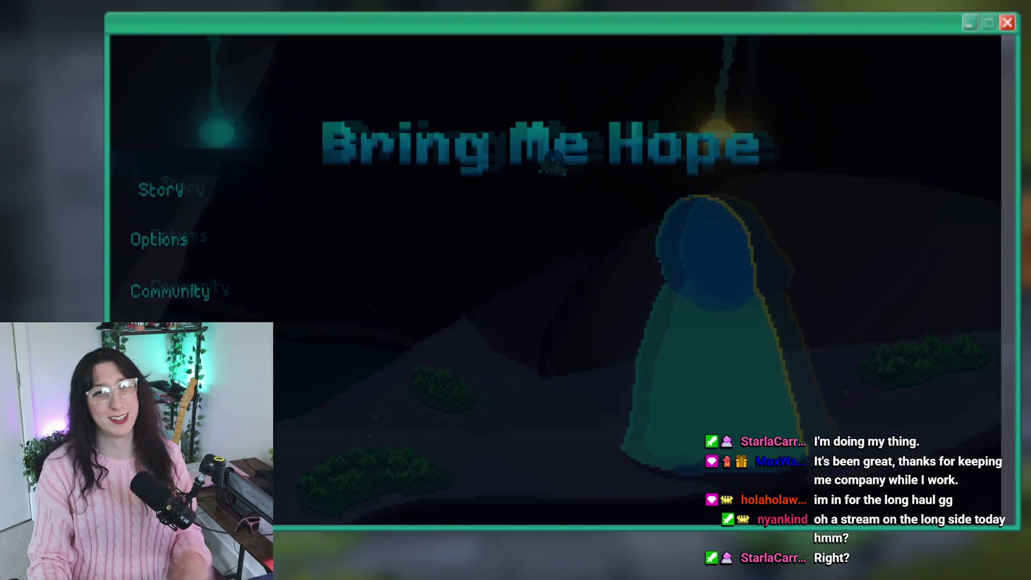
# Start story mode and enter the portal to the next area
pyautogui.click(197, 184)
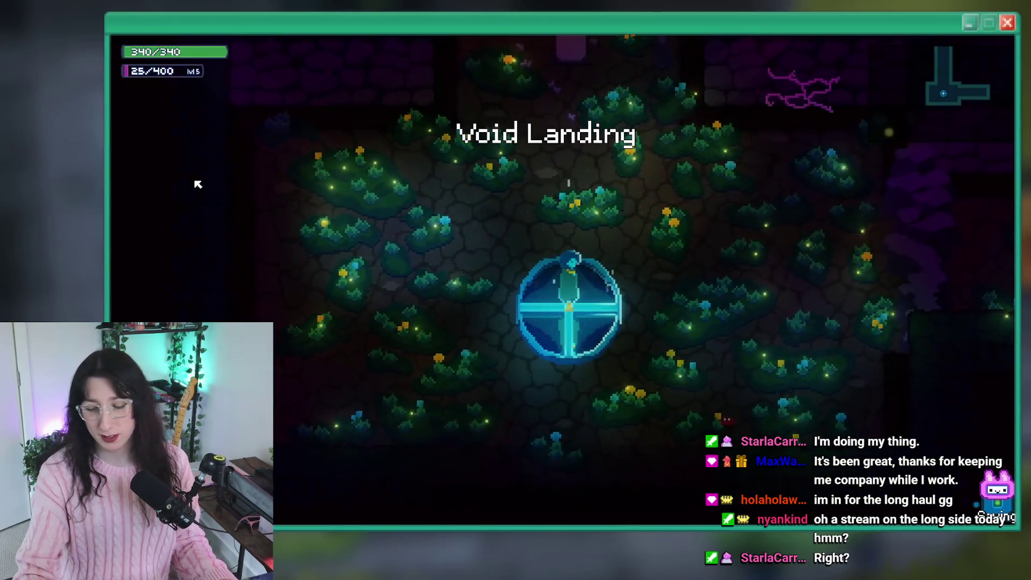
pyautogui.press('`')
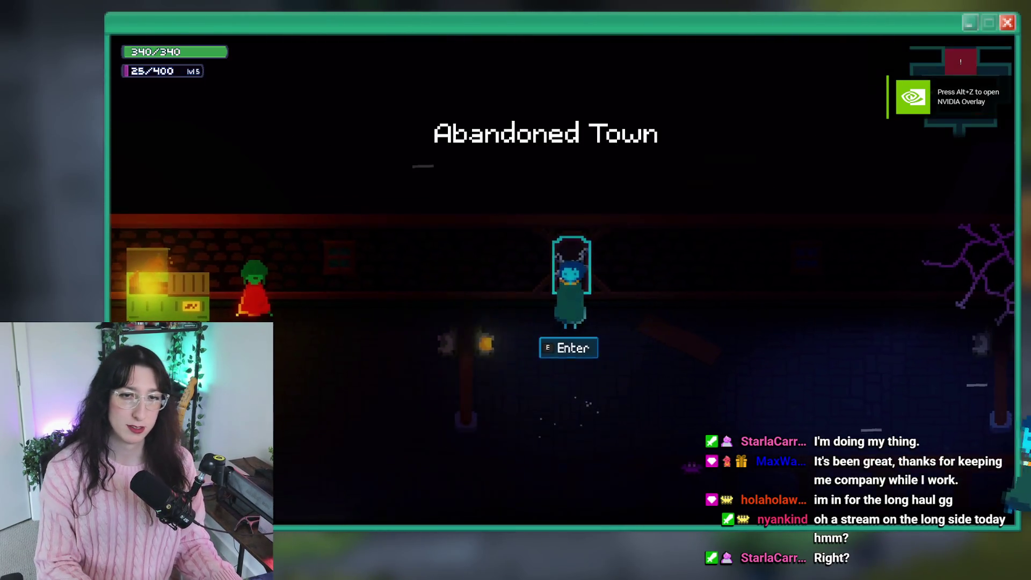
pyautogui.press('e')
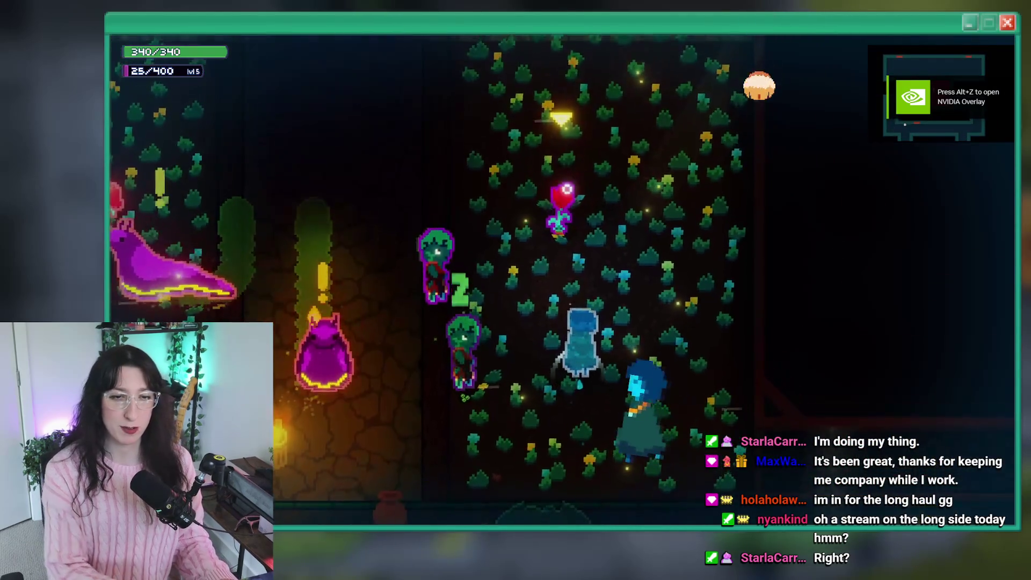
# Walk the player through the grass corridors and down-right toward the boss arena
pyautogui.press('w')
pyautogui.press('a')
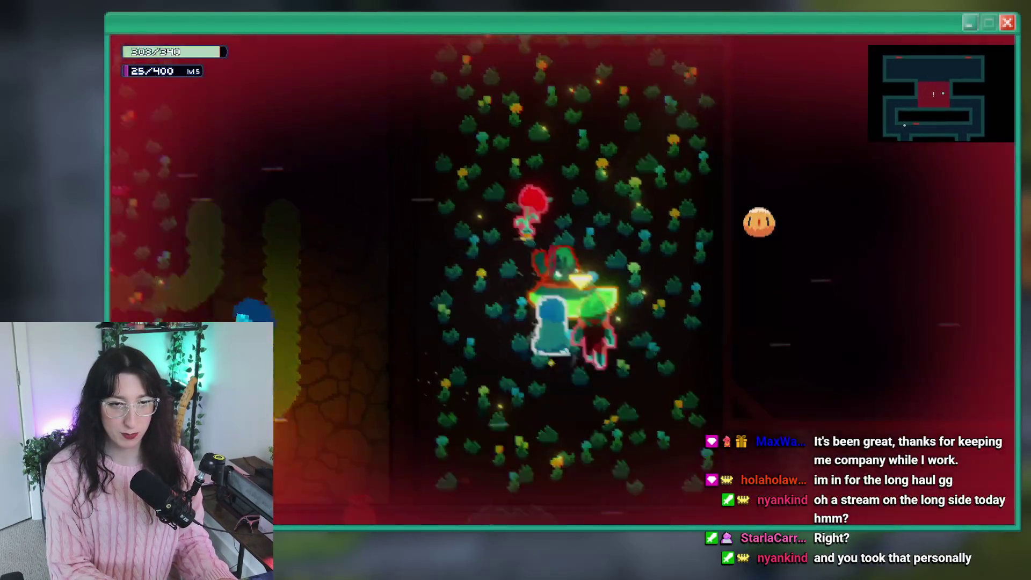
pyautogui.press('a')
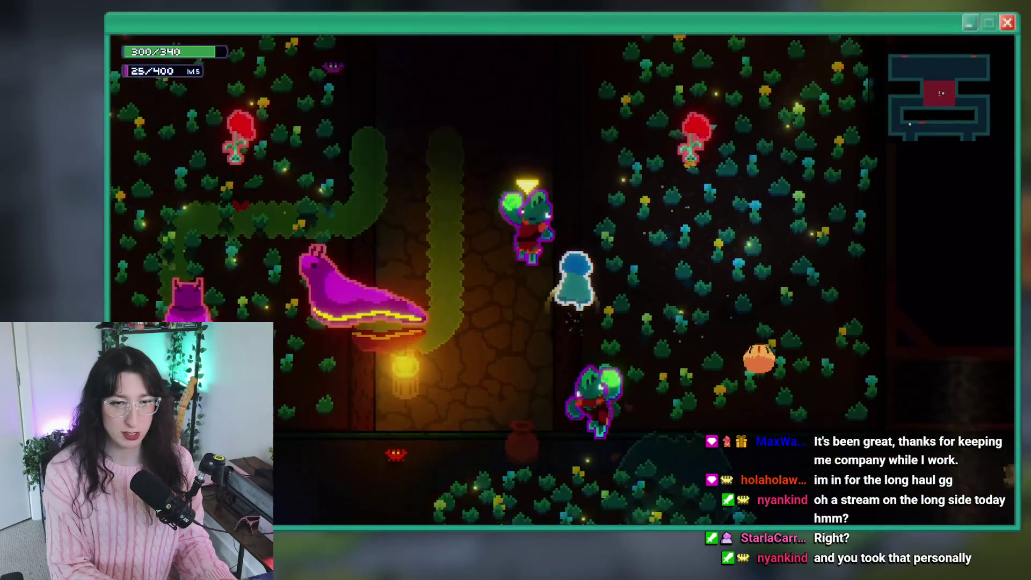
pyautogui.press('w')
pyautogui.press('a')
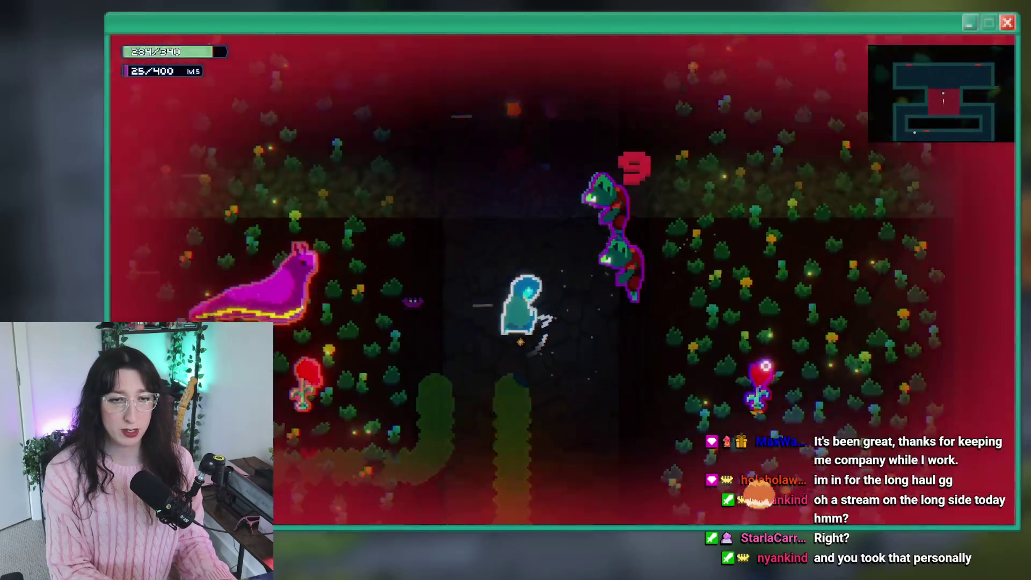
pyautogui.press('w')
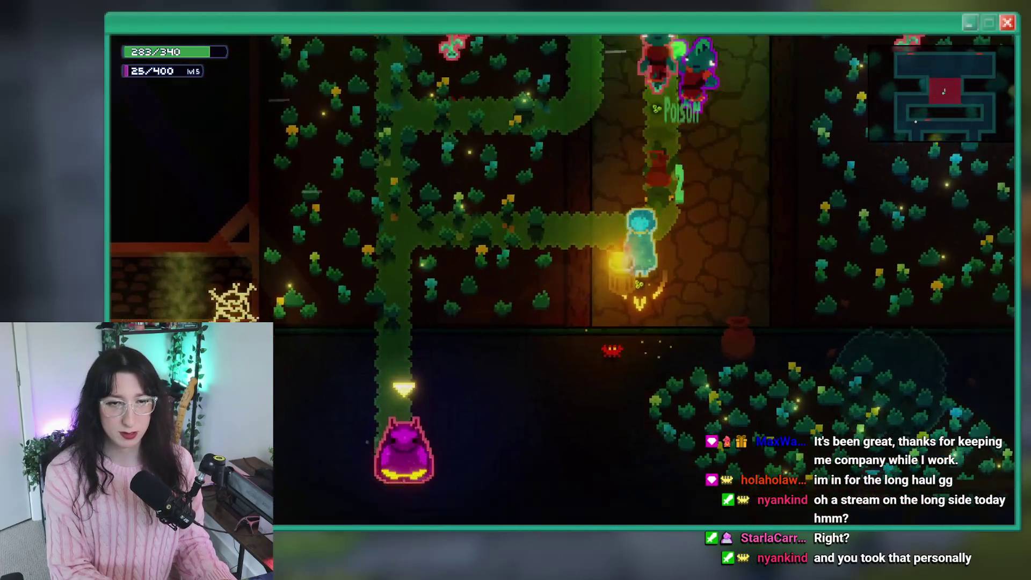
pyautogui.press('s')
pyautogui.press('d')
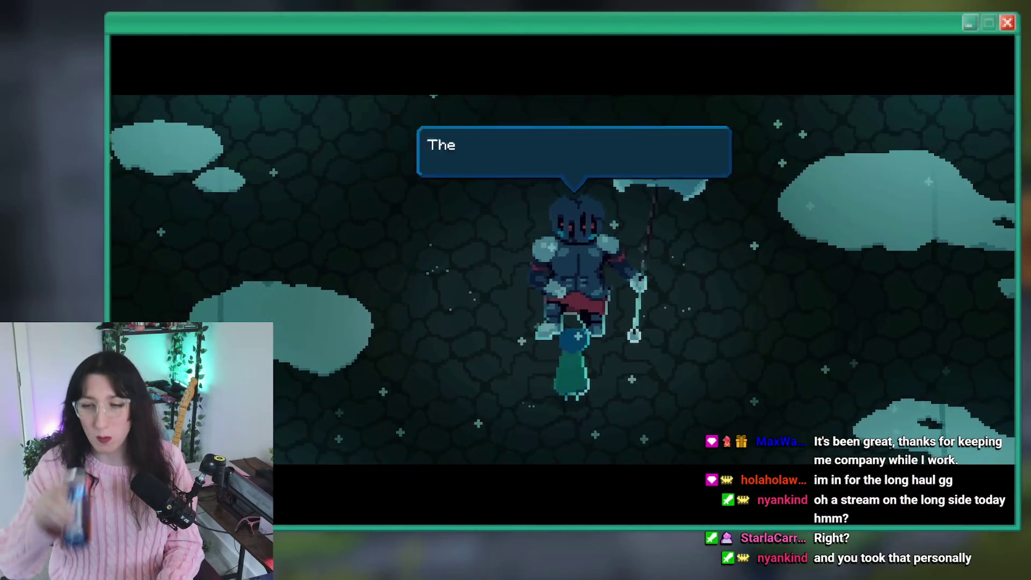
# Dismiss the knight's dialogue, fight Fallen Knight Guppo, then quit the game with Escape
pyautogui.press('Return')
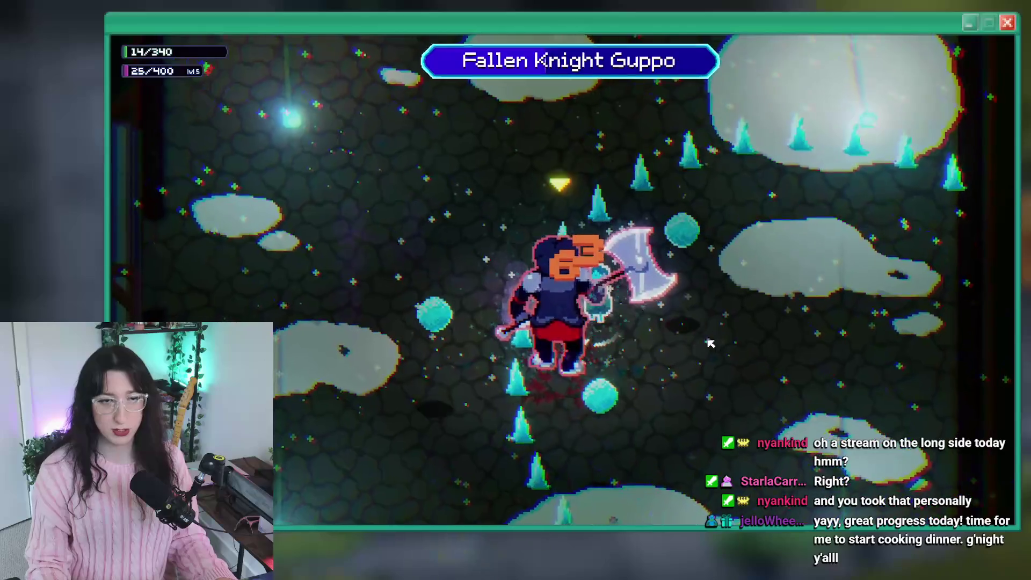
pyautogui.press('s')
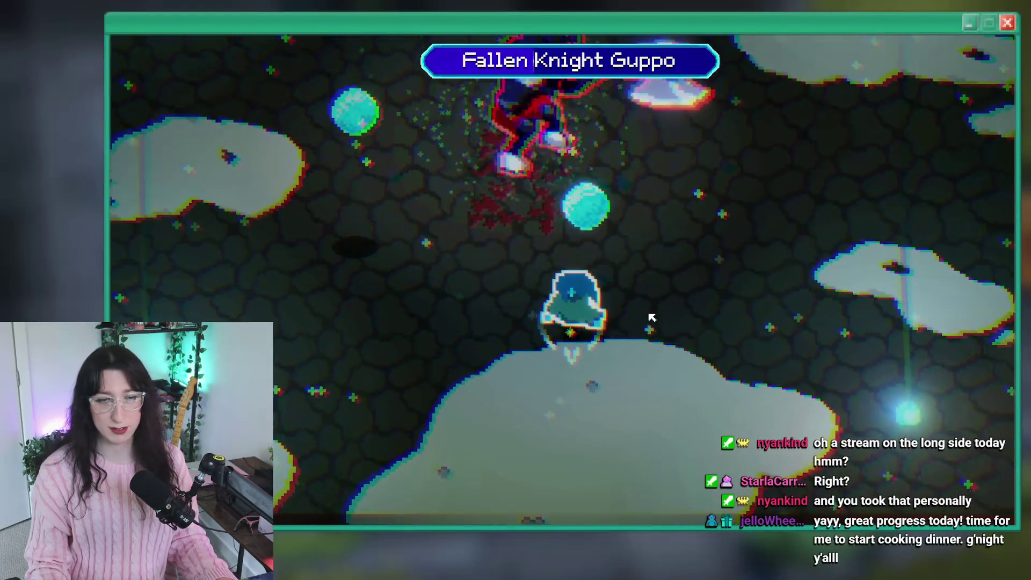
pyautogui.press('Escape')
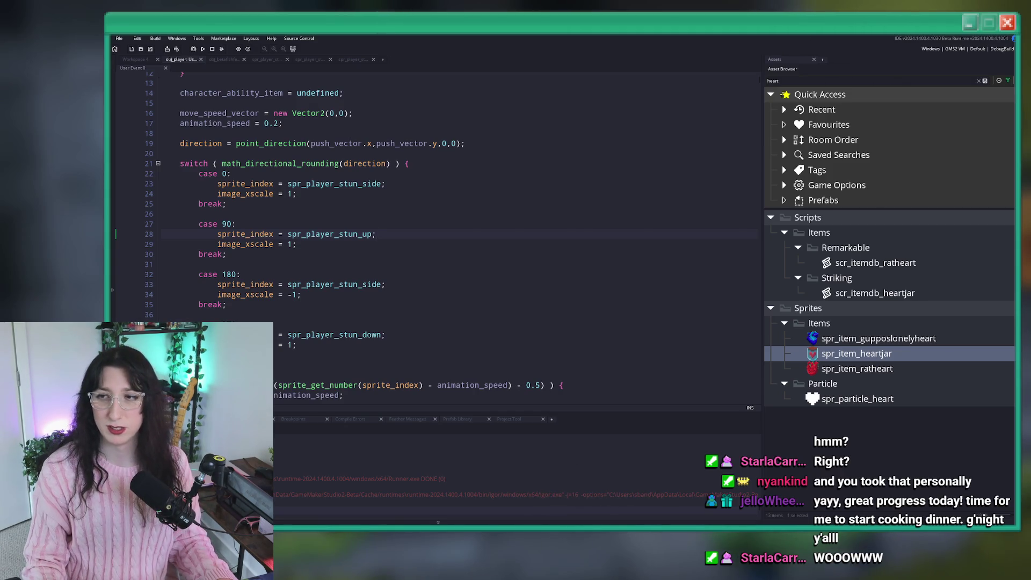
# Commit the 65 changed game files to master as 'Stun animations' and push to origin
pyautogui.hotkey('alt', 'Tab')
pyautogui.moveTo(514, 80); pyautogui.dragTo(481, 83)
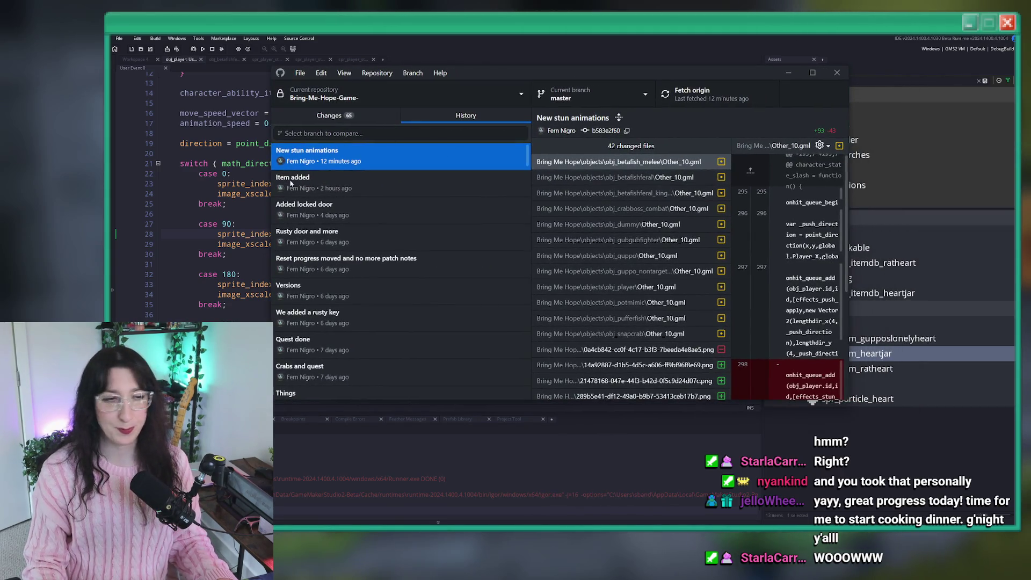
pyautogui.click(329, 115)
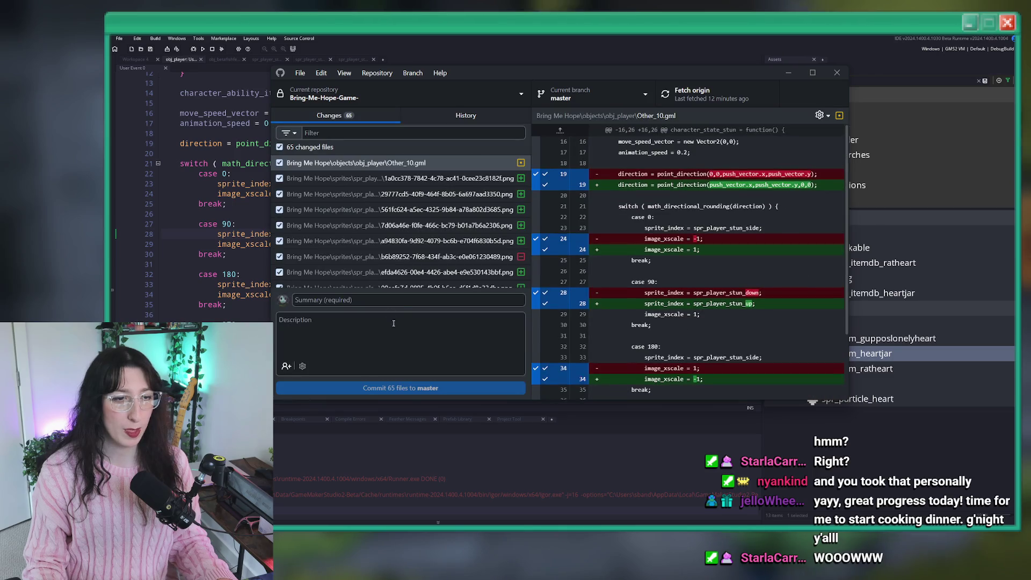
pyautogui.click(418, 257)
pyautogui.scroll(-5, 403, 225)
pyautogui.click(405, 301)
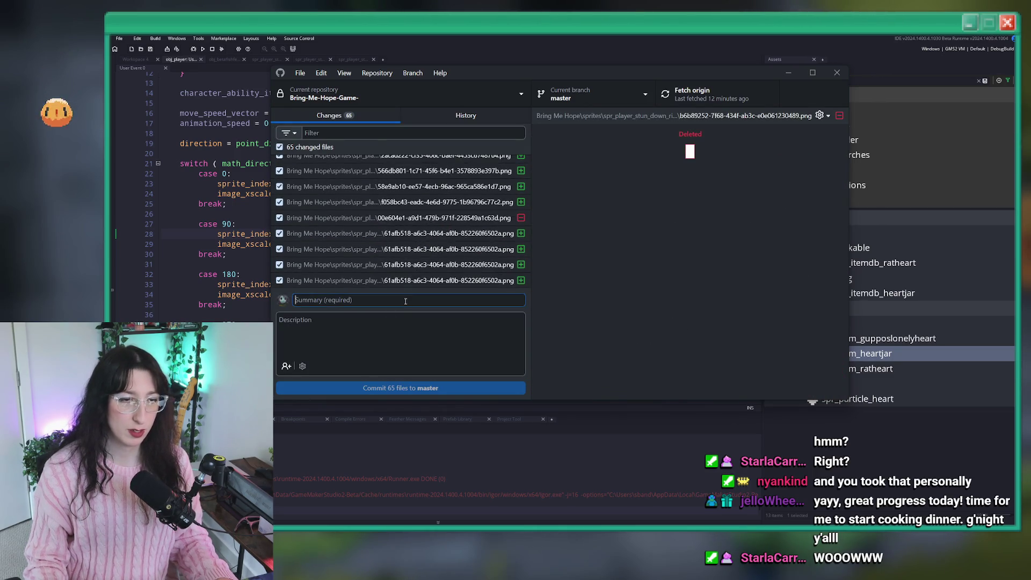
pyautogui.write('Stun animations')
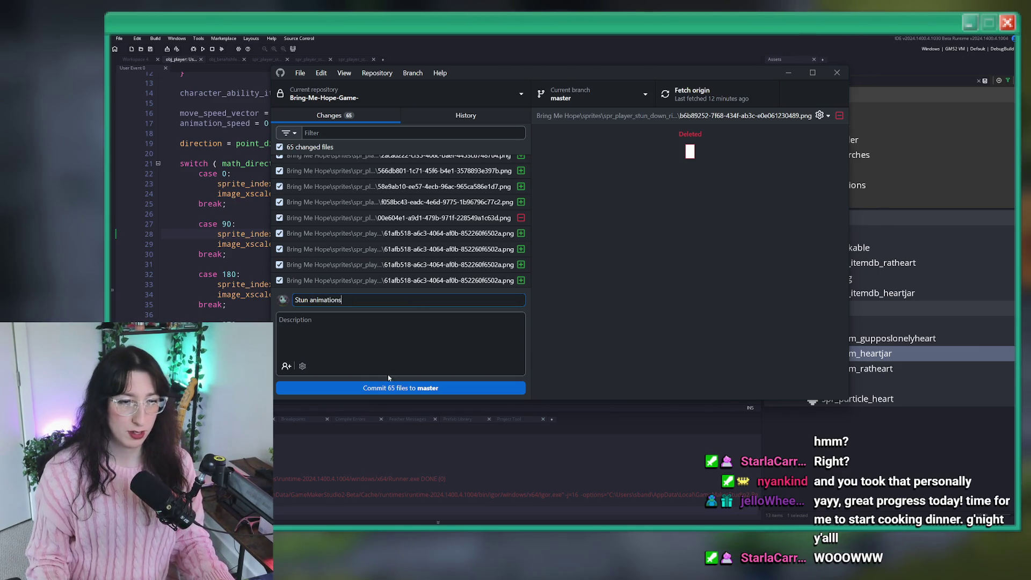
pyautogui.click(391, 387)
pyautogui.click(700, 101)
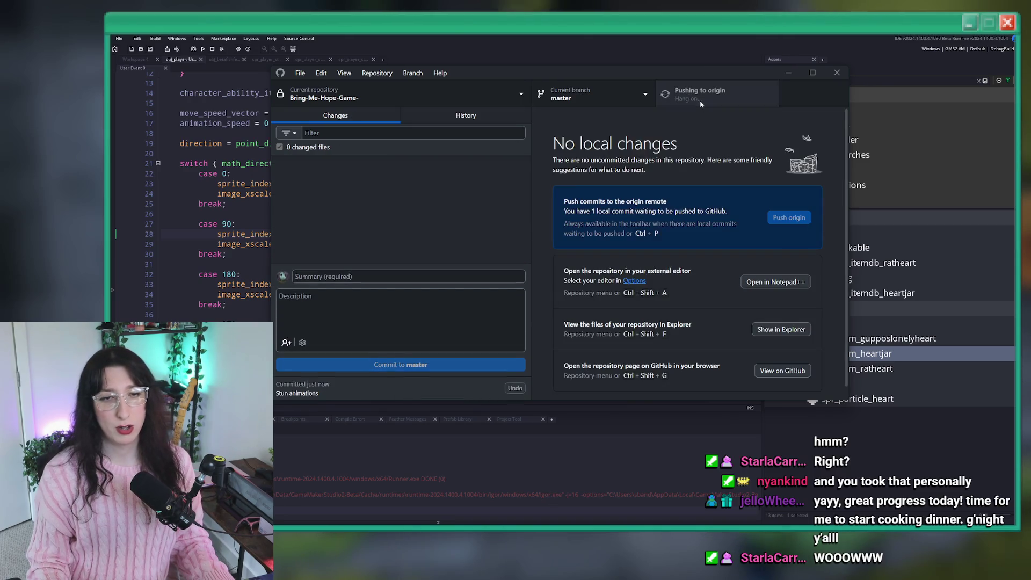
pyautogui.click(466, 115)
pyautogui.click(349, 154)
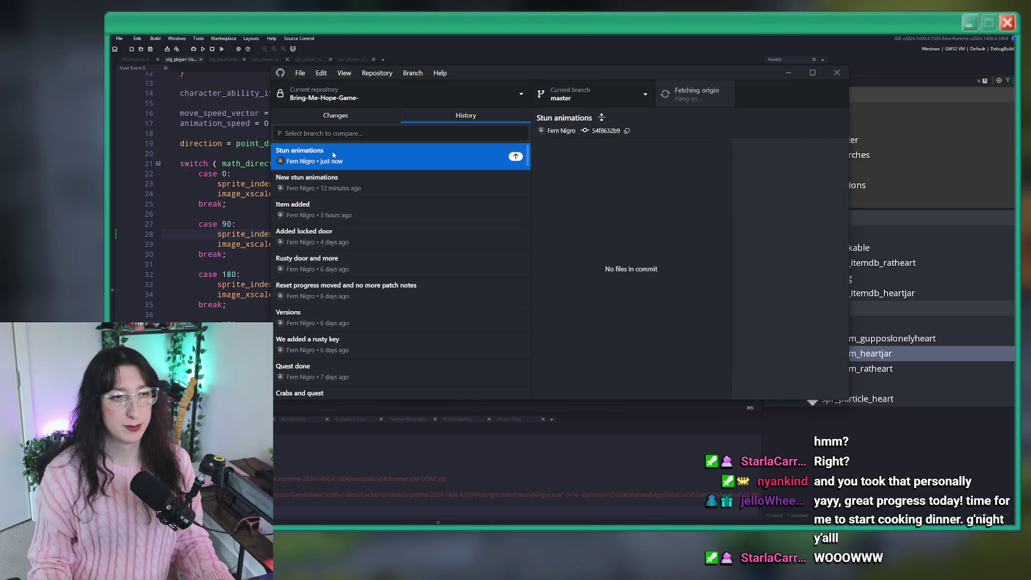
# In the BringMeHope repository, commit the 22 art files as 'Art', push, and switch back
pyautogui.click(362, 102)
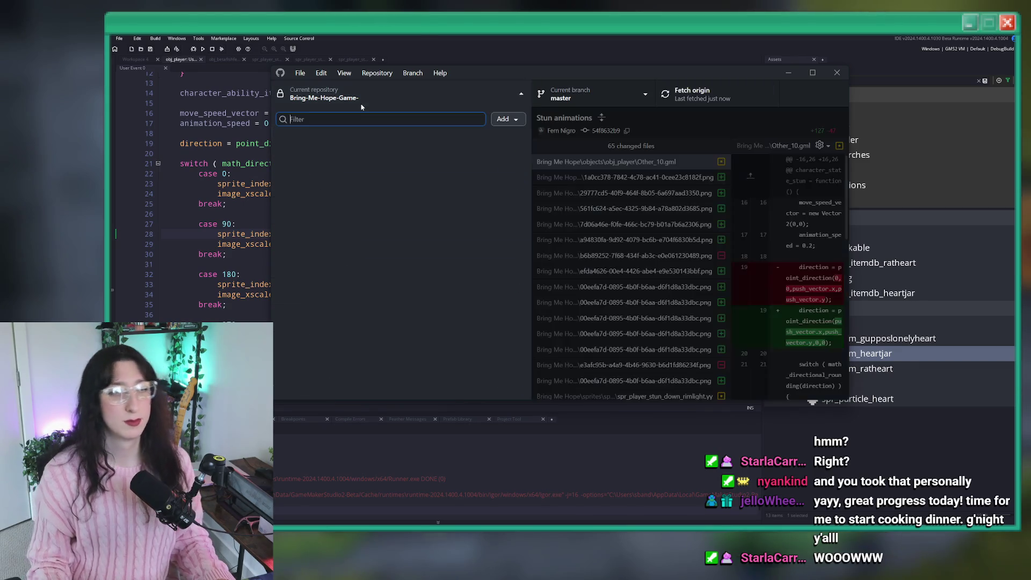
pyautogui.click(332, 267)
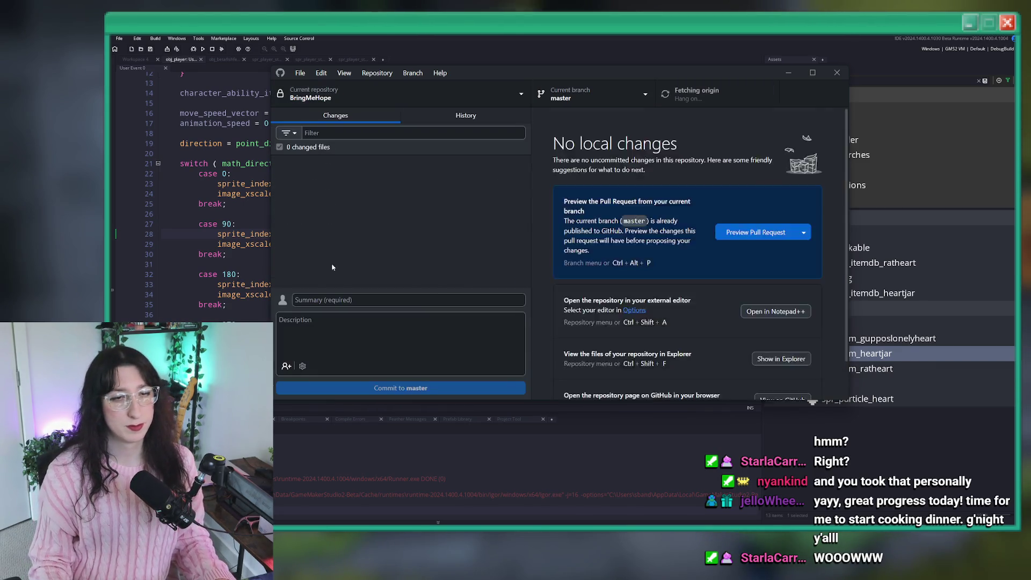
pyautogui.click(344, 300)
pyautogui.write('Art')
pyautogui.click(352, 394)
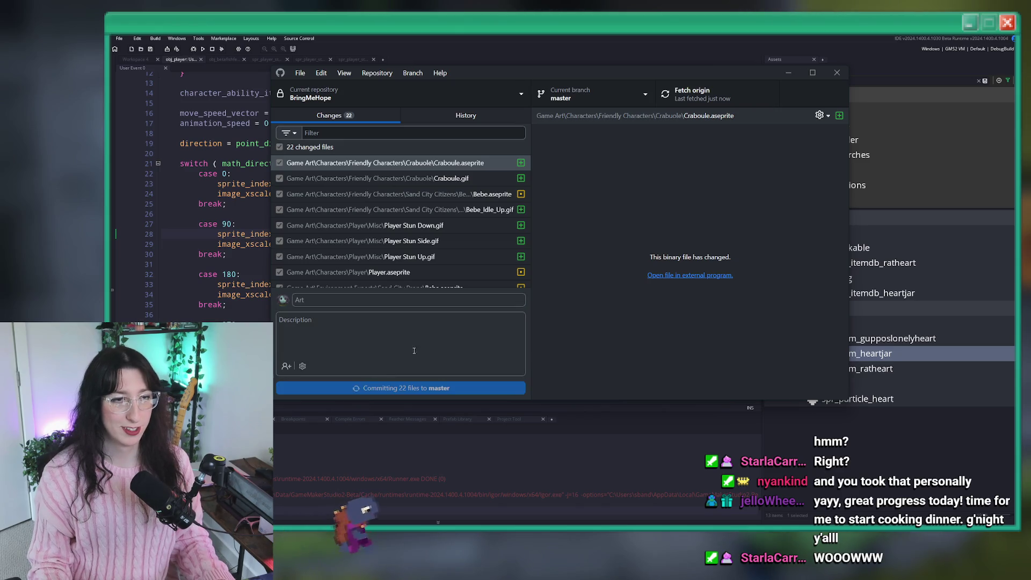
pyautogui.click(672, 98)
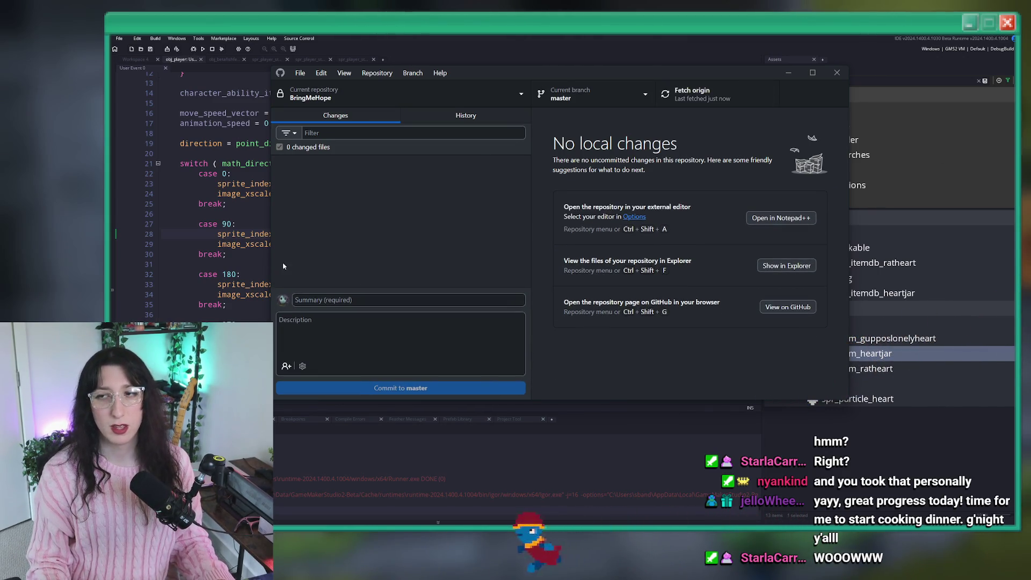
pyautogui.click(344, 95)
pyautogui.click(350, 250)
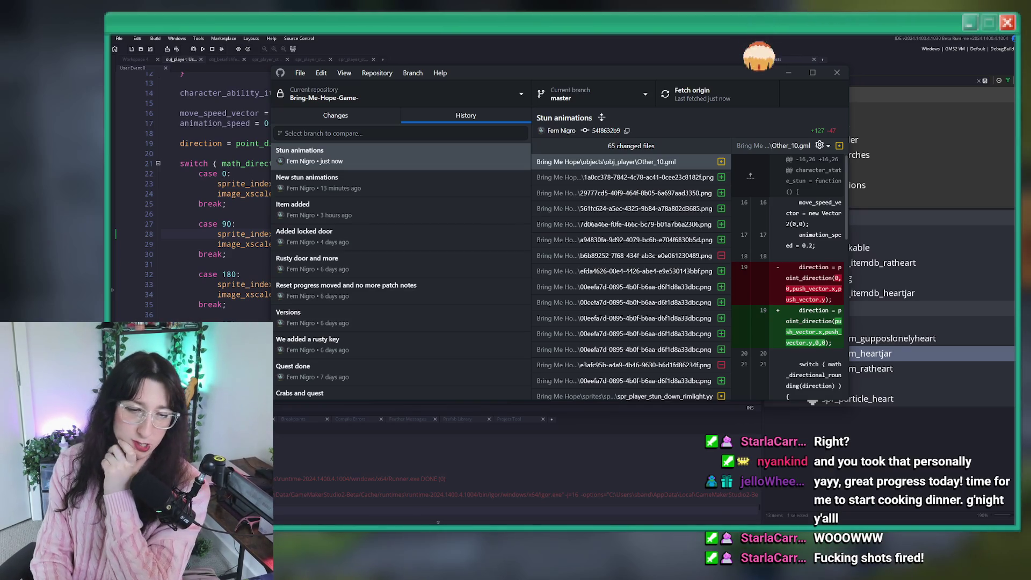
pyautogui.press('super')
# Launch Discord from the system search, then switch to the browser showing Twitch
pyautogui.write('discord')
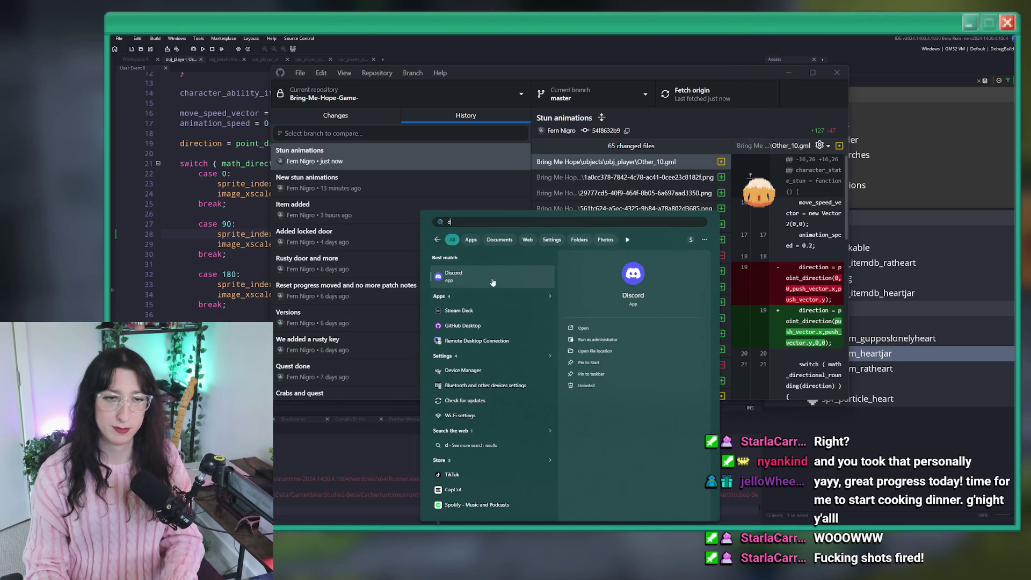
pyautogui.press('Return')
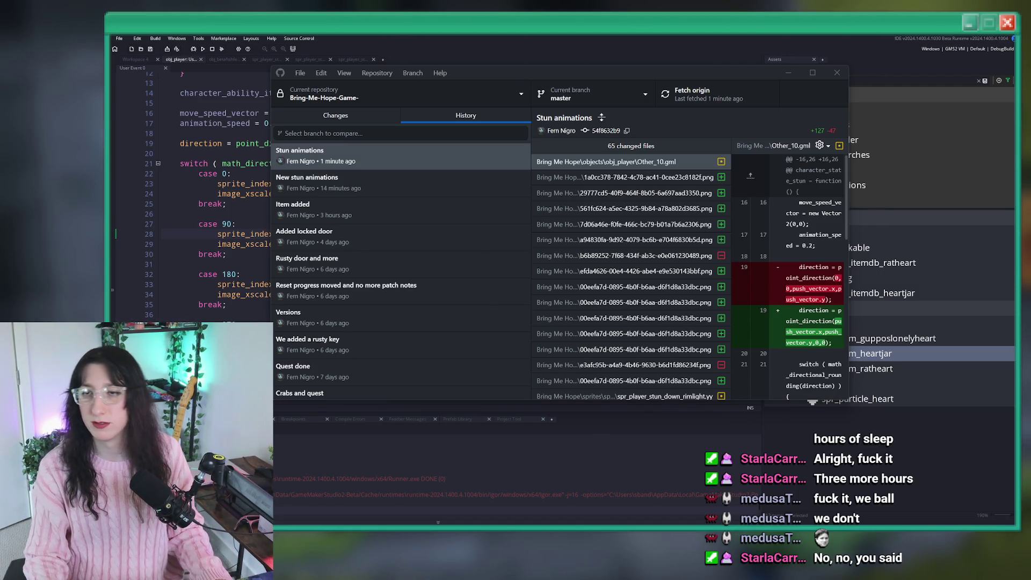
pyautogui.hotkey('alt', 'Tab')
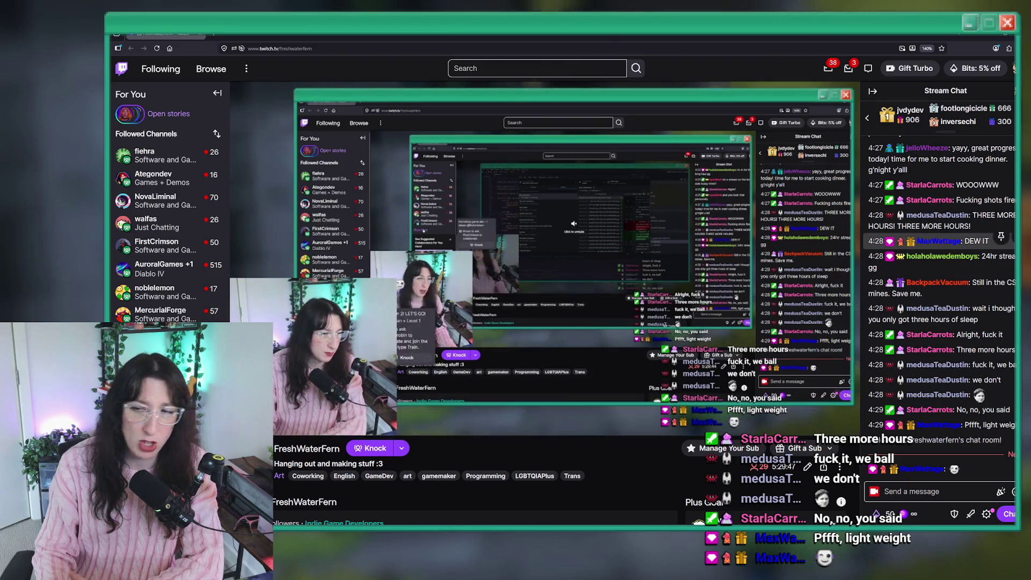
# Open a followed channel and go to its Software and Game Development category directory
pyautogui.moveTo(429, 242)
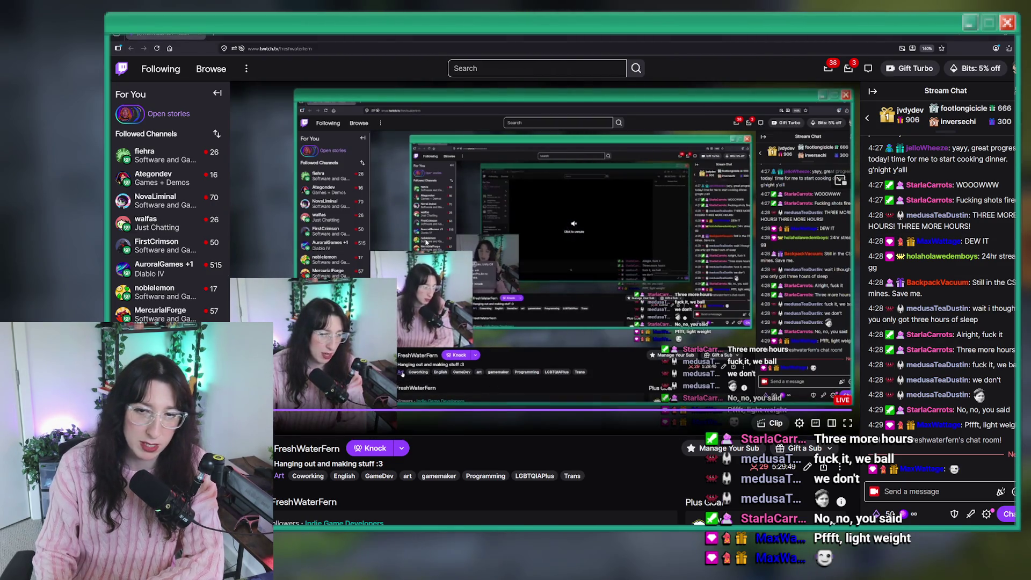
pyautogui.click(156, 156)
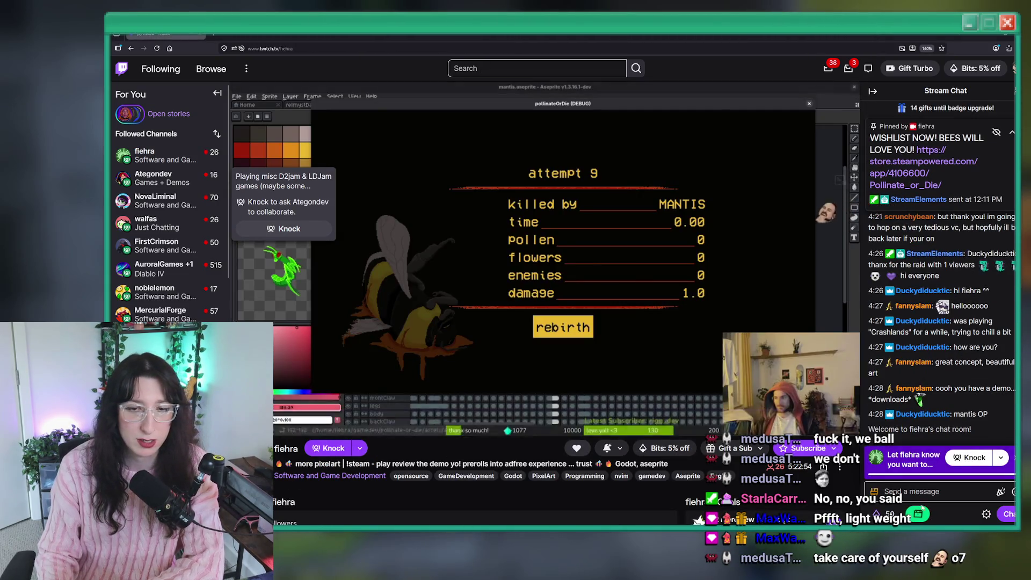
pyautogui.click(288, 476)
pyautogui.click(366, 422)
pyautogui.scroll(-2, 680, 288)
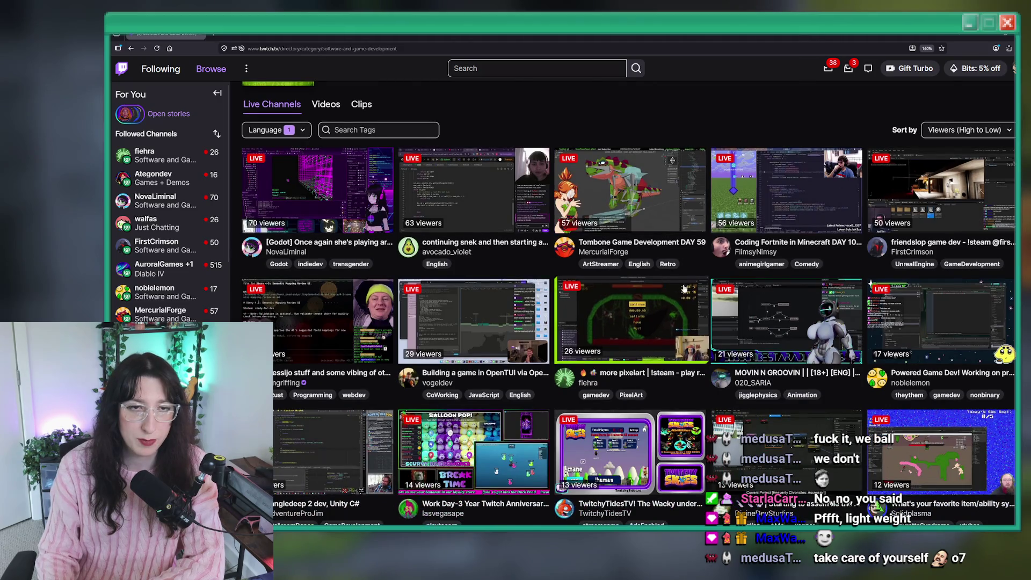
pyautogui.scroll(-2, 635, 231)
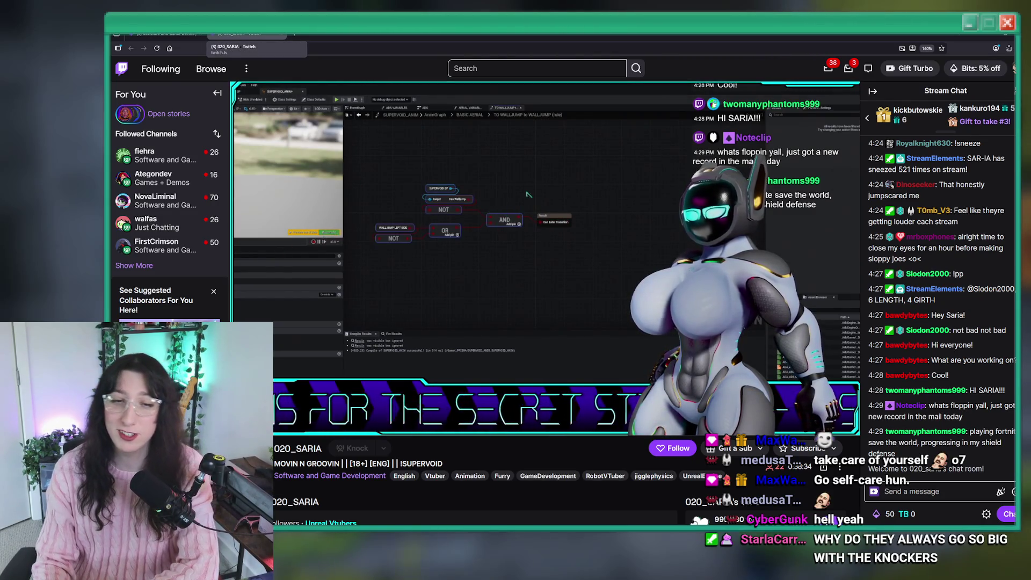
# Browse the category directory and open another game developer's live channel
pyautogui.click(161, 33)
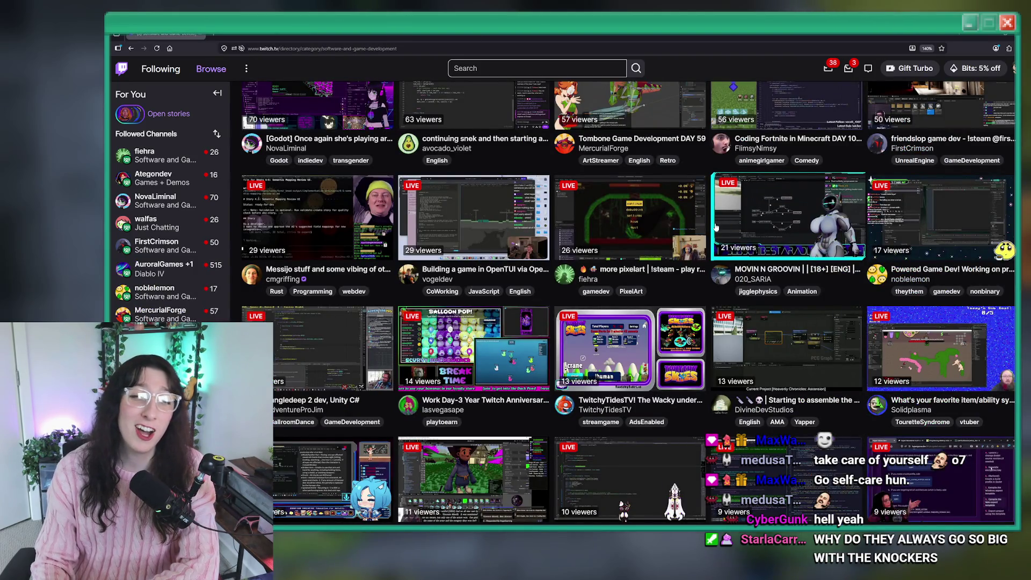
pyautogui.scroll(-3, 530, 242)
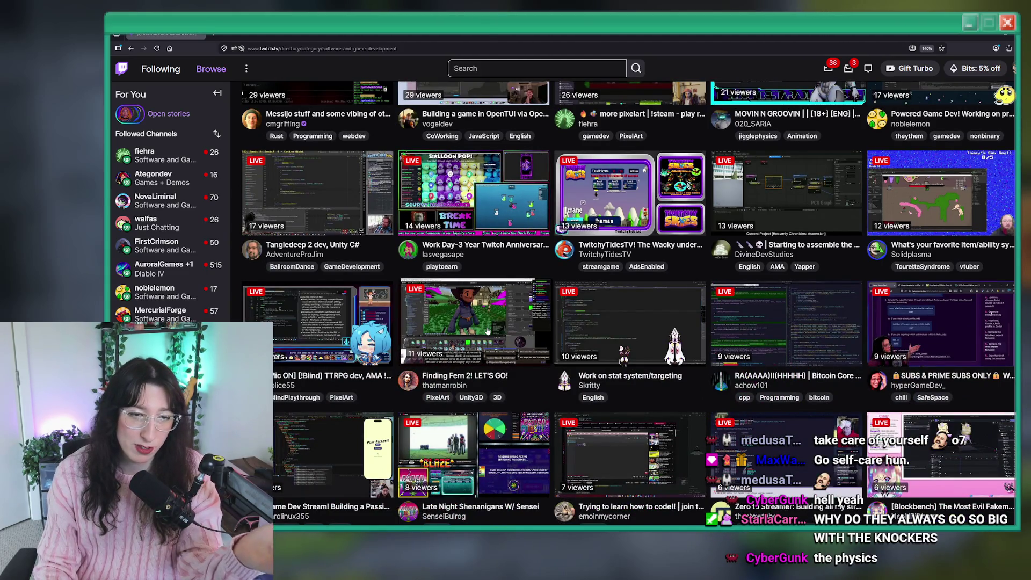
pyautogui.scroll(5, 487, 330)
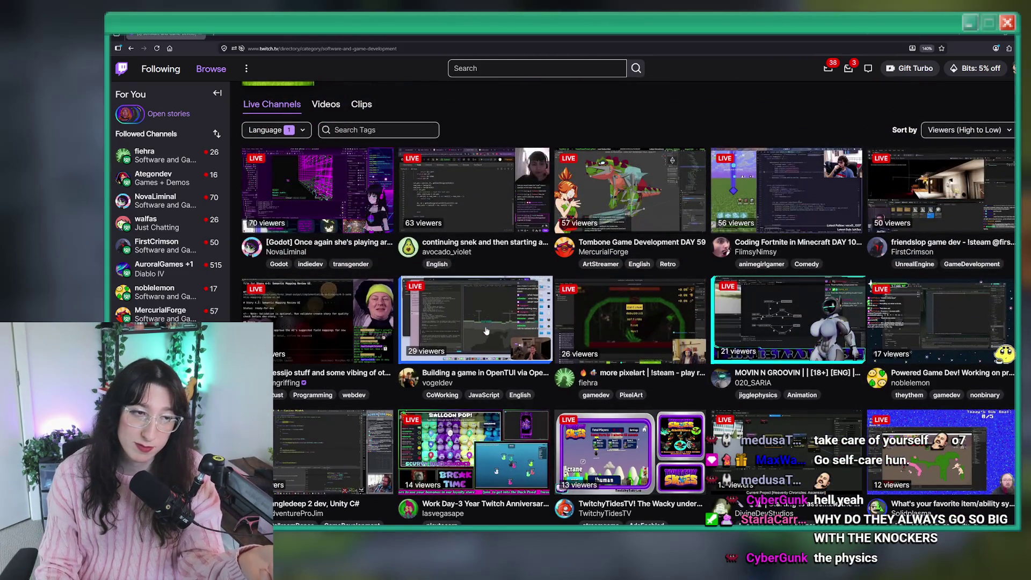
pyautogui.scroll(1, 486, 330)
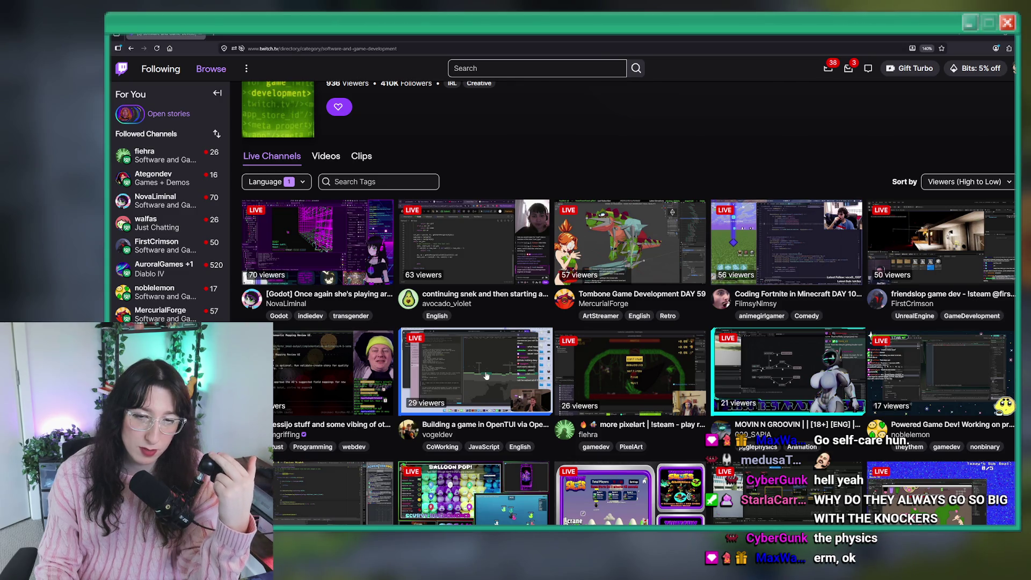
pyautogui.scroll(-2, 486, 375)
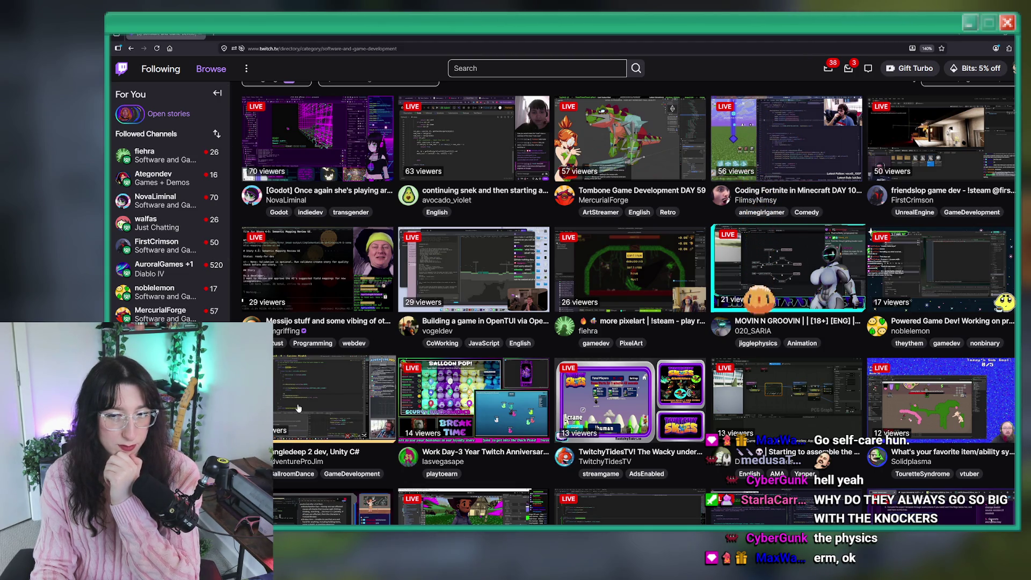
pyautogui.click(926, 398)
pyautogui.click(280, 49)
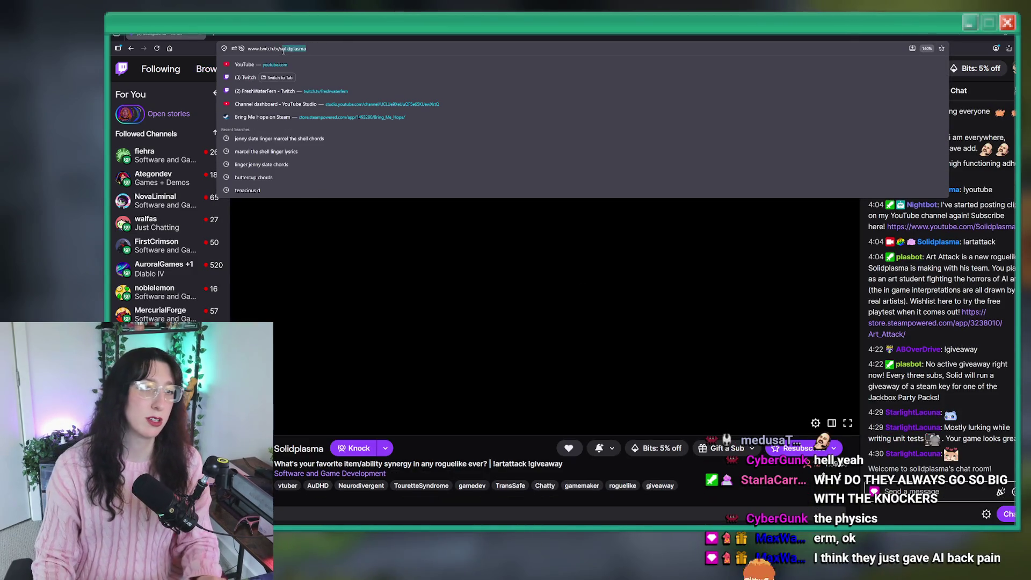
pyautogui.press('Escape')
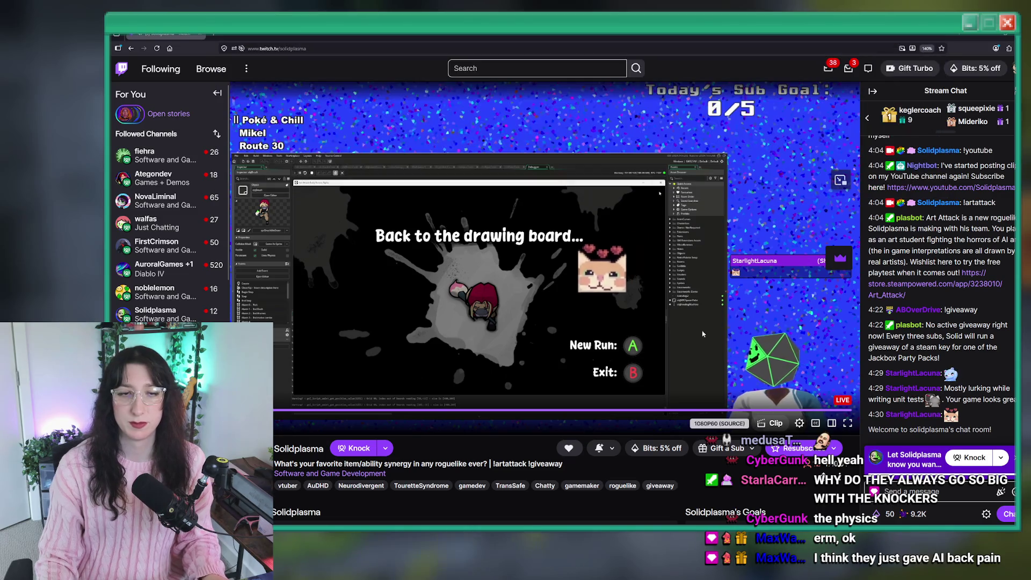